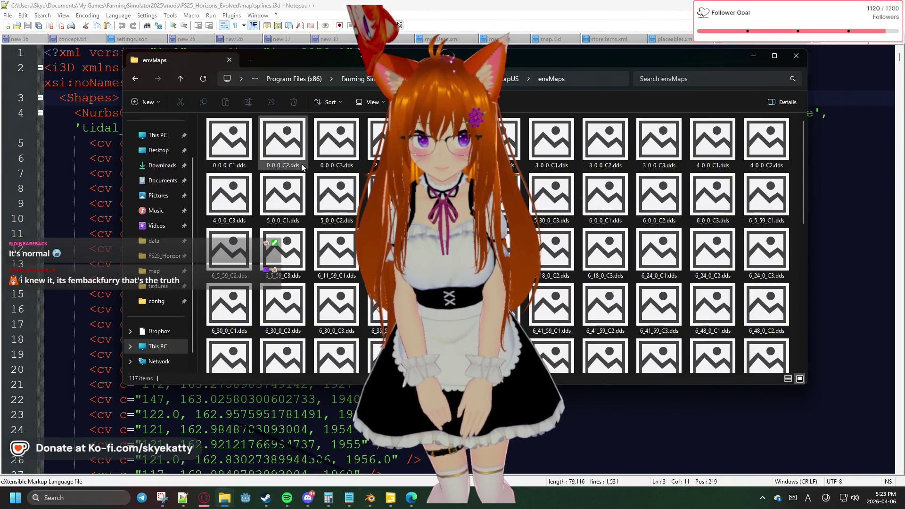
{"action": "scroll", "coordinate": [254, 163], "scroll_direction": "down", "scroll_amount": 10}
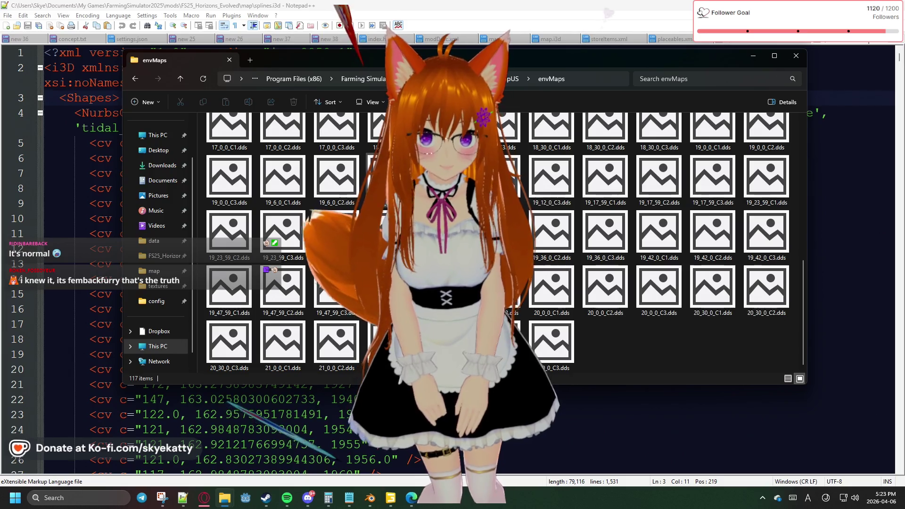
Browse into the data and config folders of mapUS, returning to mapUS each time
{"action": "key", "text": "alt+Left"}
{"action": "double_click", "coordinate": [272, 146]}
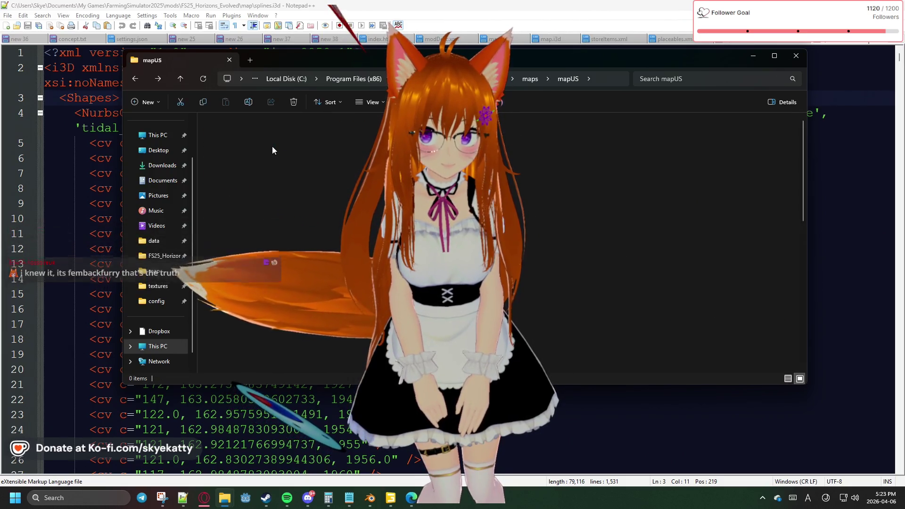
{"action": "scroll", "coordinate": [273, 146], "scroll_direction": "down", "scroll_amount": 10}
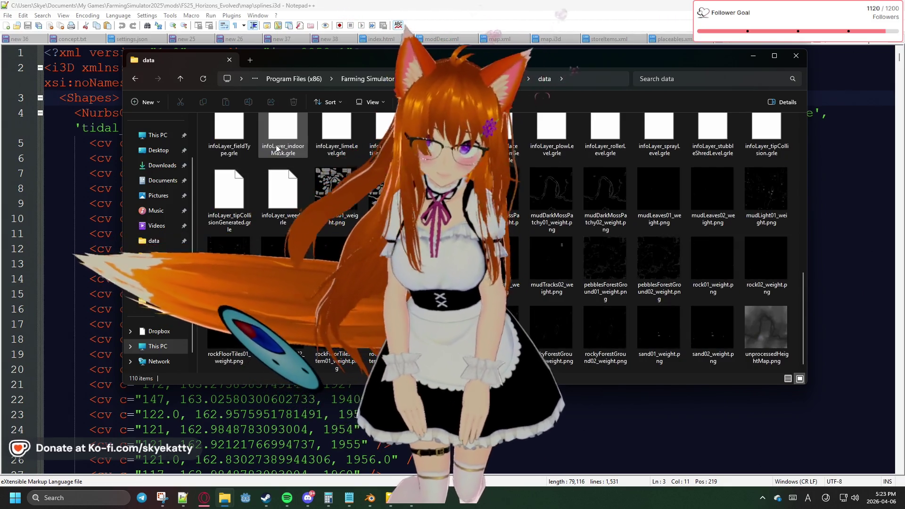
{"action": "scroll", "coordinate": [273, 146], "scroll_direction": "up", "scroll_amount": 2}
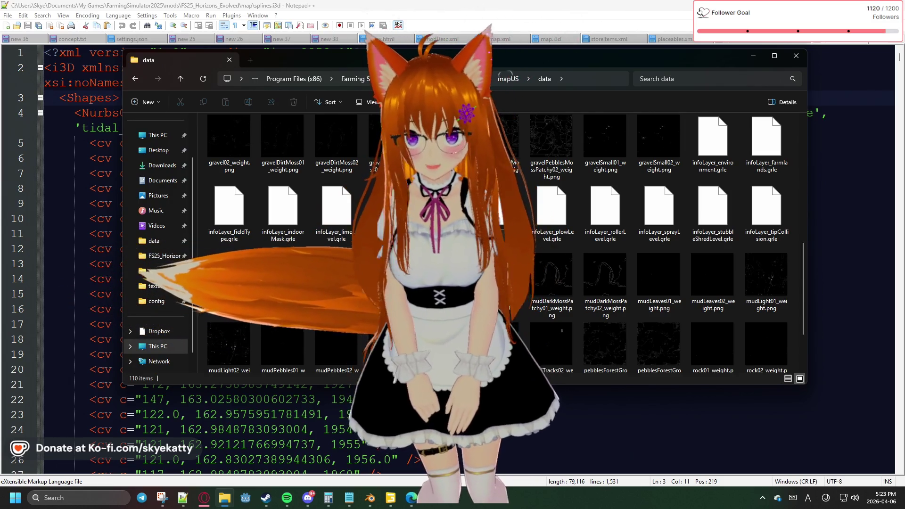
{"action": "scroll", "coordinate": [495, 241], "scroll_direction": "up", "scroll_amount": 8}
{"action": "scroll", "coordinate": [496, 240], "scroll_direction": "down", "scroll_amount": 5}
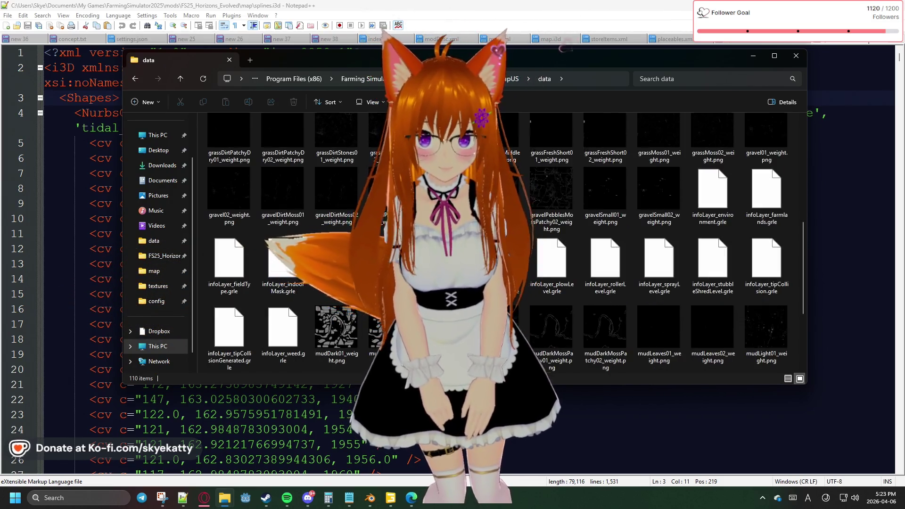
{"action": "scroll", "coordinate": [495, 240], "scroll_direction": "up", "scroll_amount": 5}
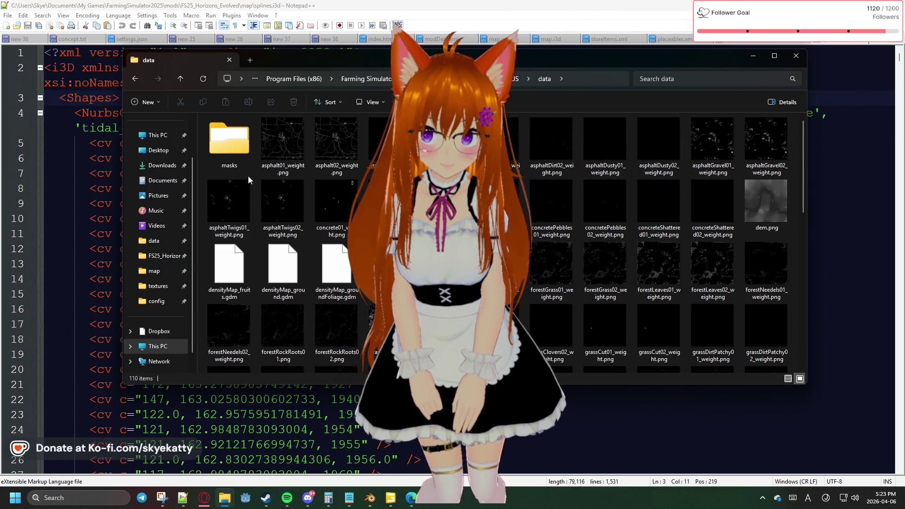
{"action": "key", "text": "alt+Left"}
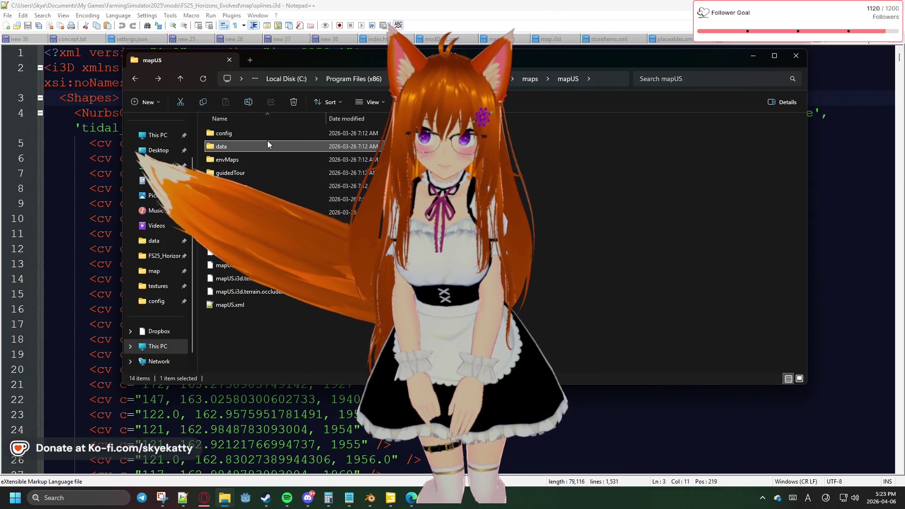
{"action": "double_click", "coordinate": [272, 135]}
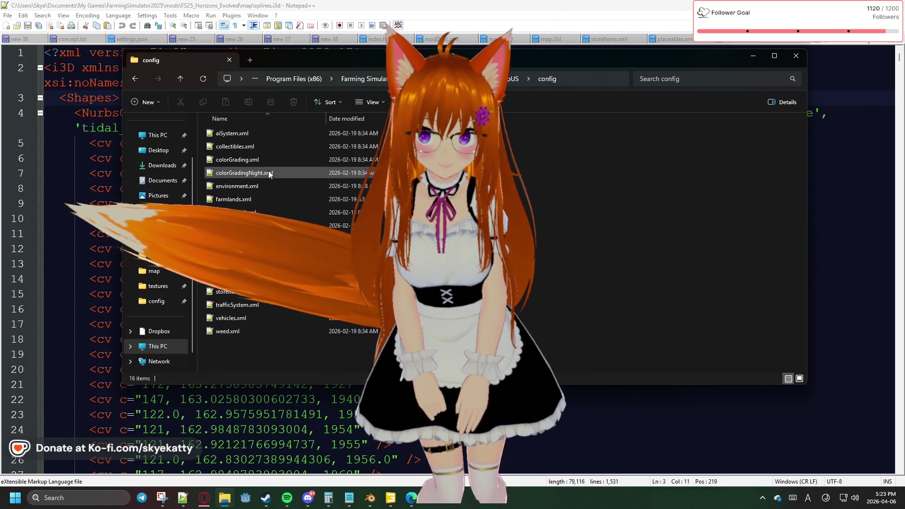
{"action": "key", "text": "alt+Left"}
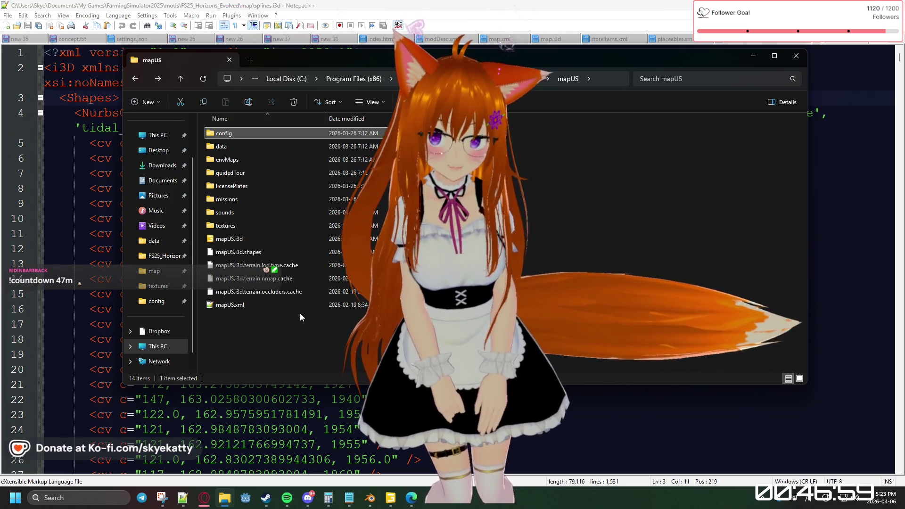
{"action": "mouse_move", "coordinate": [658, 63]}
{"action": "left_mouse_down"}
{"action": "mouse_move", "coordinate": [651, 78]}
{"action": "mouse_move", "coordinate": [904, 67]}
{"action": "left_mouse_up"}
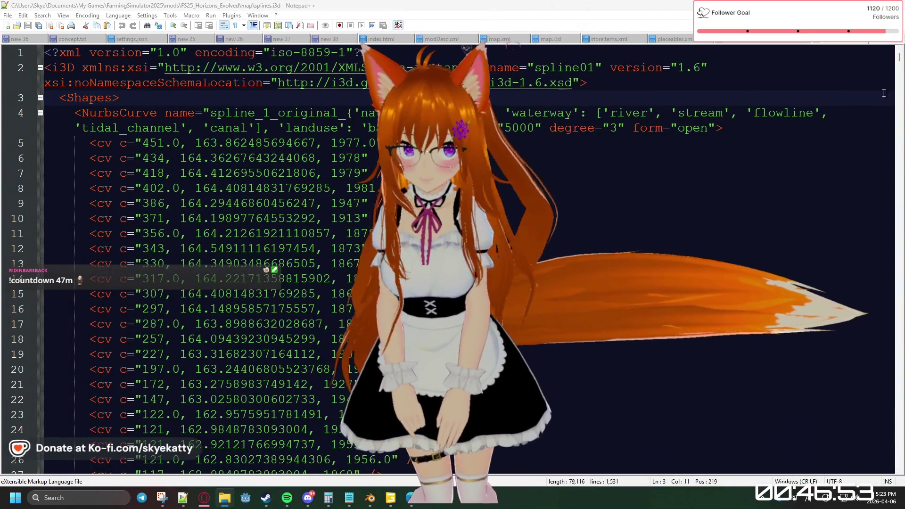
{"action": "left_click_drag", "start_coordinate": [902, 58], "coordinate": [900, 142]}
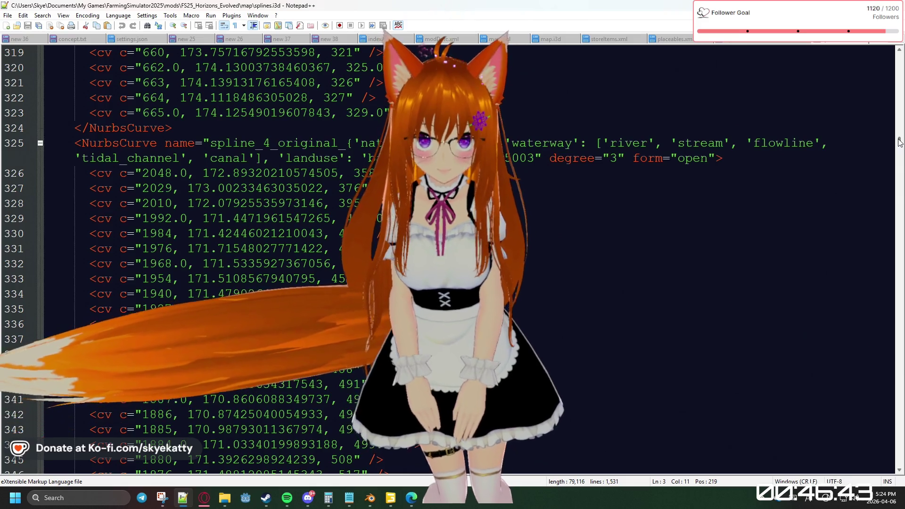
{"action": "left_click_drag", "start_coordinate": [900, 142], "coordinate": [875, 220]}
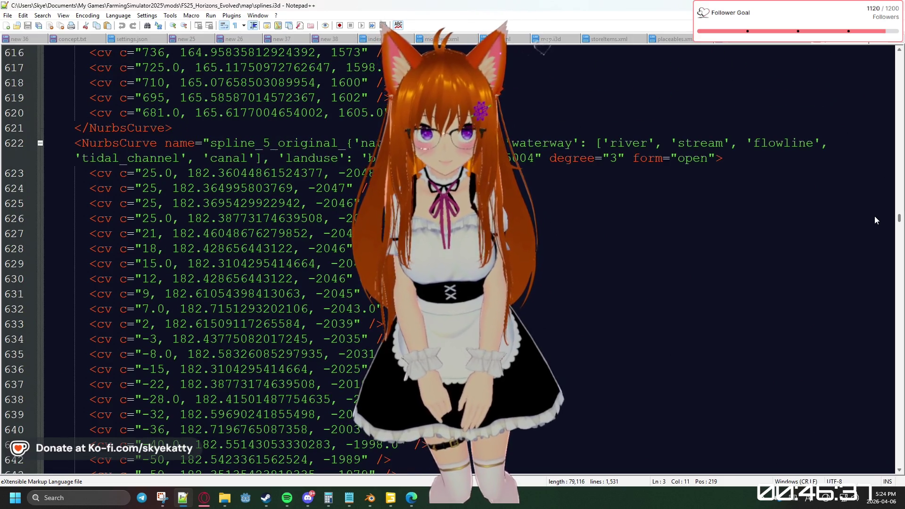
{"action": "mouse_move", "coordinate": [875, 216]}
{"action": "left_mouse_down"}
{"action": "mouse_move", "coordinate": [870, 287]}
{"action": "mouse_move", "coordinate": [867, 272]}
{"action": "mouse_move", "coordinate": [856, 278]}
{"action": "mouse_move", "coordinate": [861, 459]}
{"action": "left_mouse_up"}
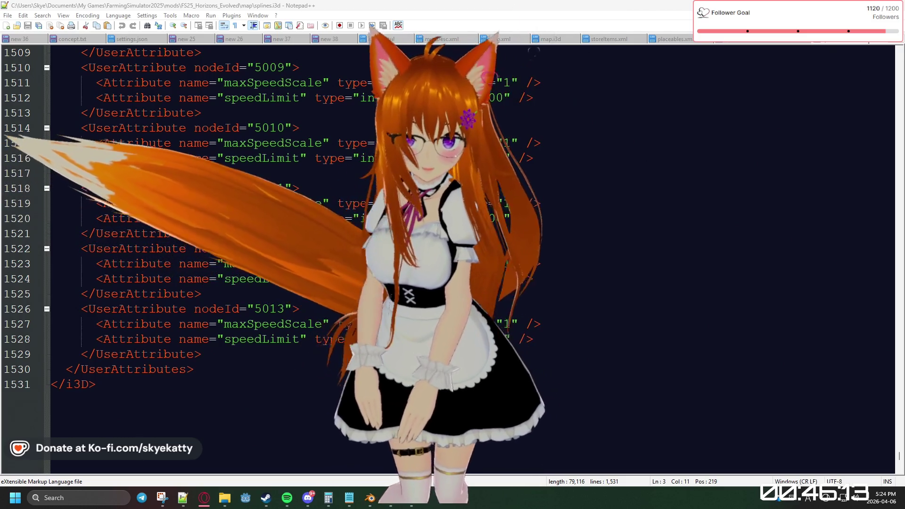
Switch to the proceduralPlacements folder window listing the Lua scripts
{"action": "key", "text": "alt+Tab"}
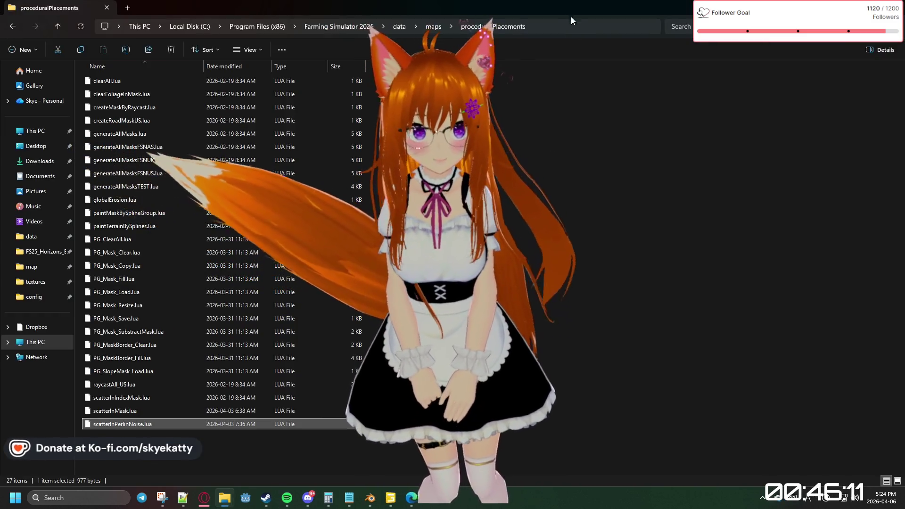
Switch back to splines.i3d in Notepad++
{"action": "key", "text": "alt+Tab"}
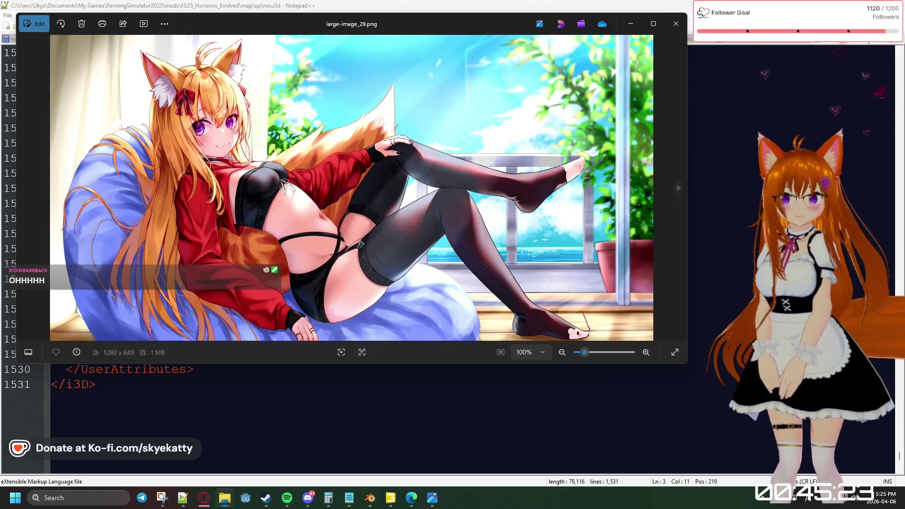
Close the Photos picture and return to splines.i3d in the editor
{"action": "left_click", "coordinate": [676, 25]}
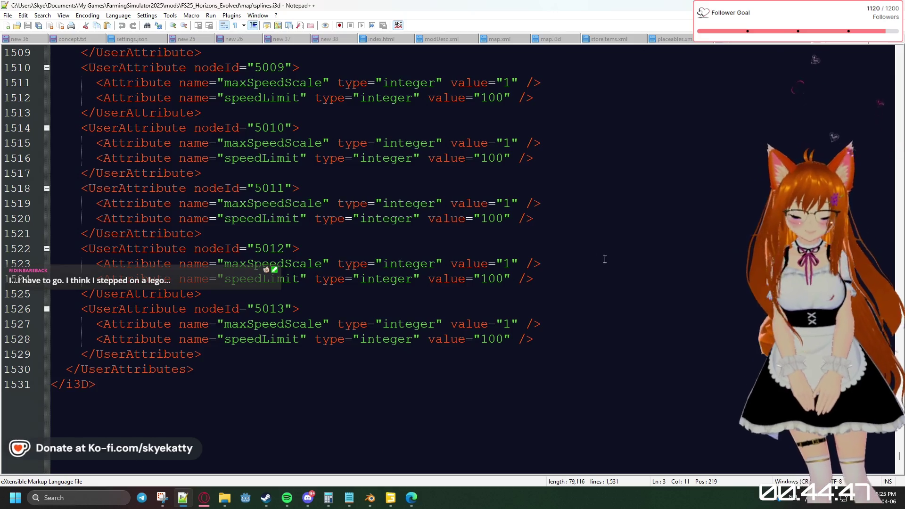
Switch to map.i3d and place the caret around line 786
{"action": "key", "text": "ctrl+Tab"}
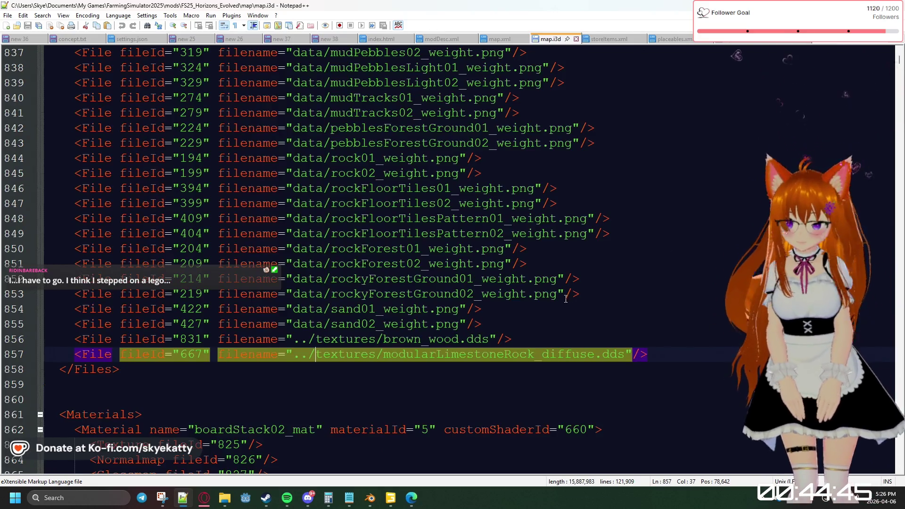
{"action": "left_click", "coordinate": [220, 504]}
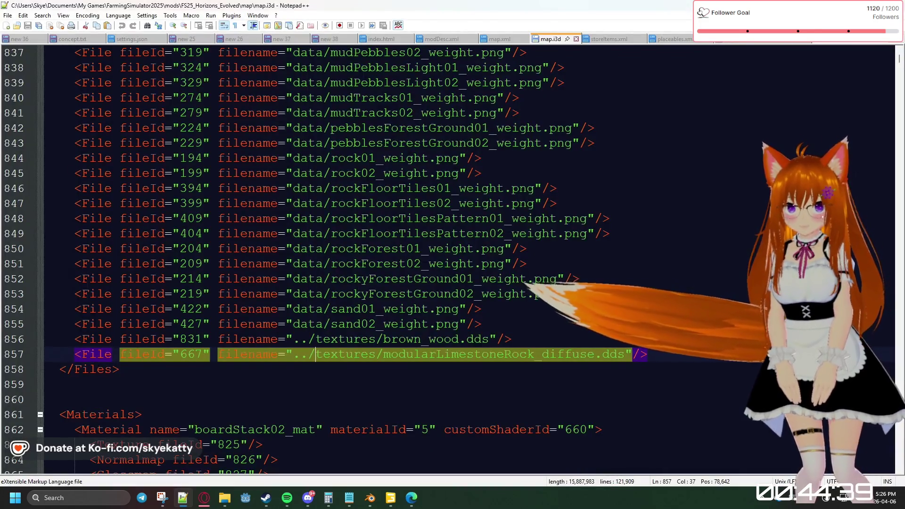
{"action": "scroll", "coordinate": [453, 255], "scroll_direction": "up", "scroll_amount": 2}
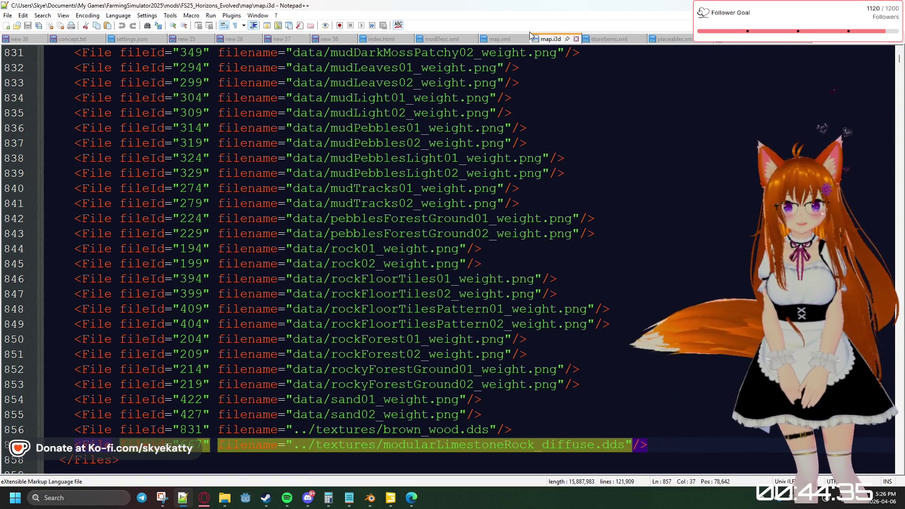
{"action": "scroll", "coordinate": [409, 260], "scroll_direction": "up", "scroll_amount": 5}
{"action": "scroll", "coordinate": [425, 269], "scroll_direction": "up", "scroll_amount": 8}
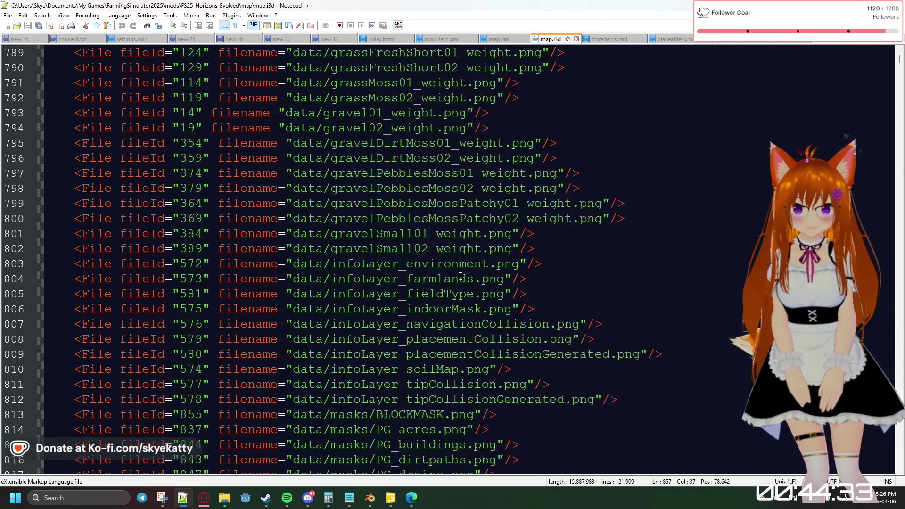
{"action": "scroll", "coordinate": [453, 277], "scroll_direction": "up", "scroll_amount": 4}
{"action": "left_click", "coordinate": [459, 279]}
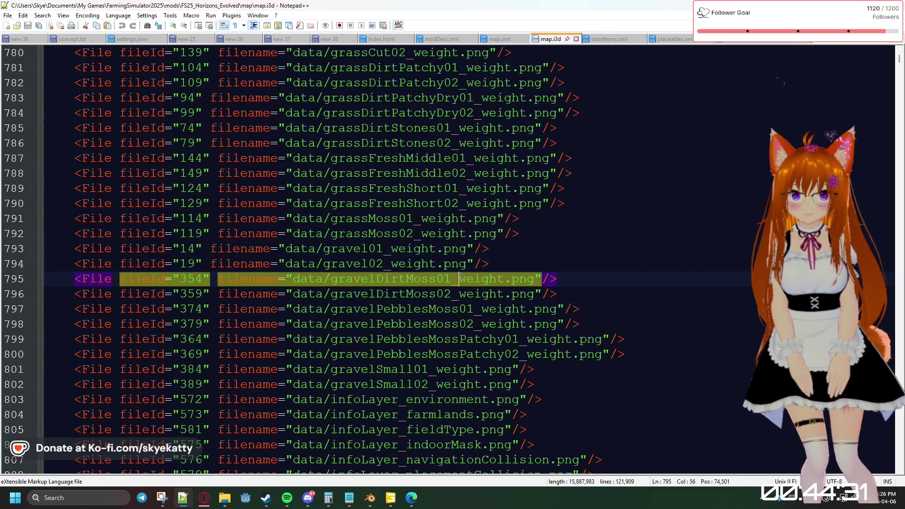
{"action": "key", "text": "ctrl+a"}
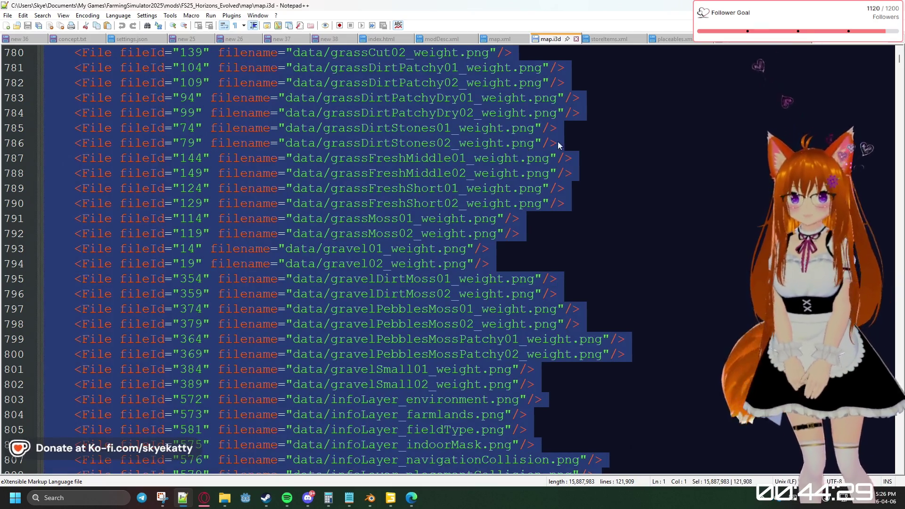
{"action": "left_click", "coordinate": [550, 147]}
Search map.i3d for 'spline', stepping to the aiSplines match
{"action": "key", "text": "ctrl+f"}
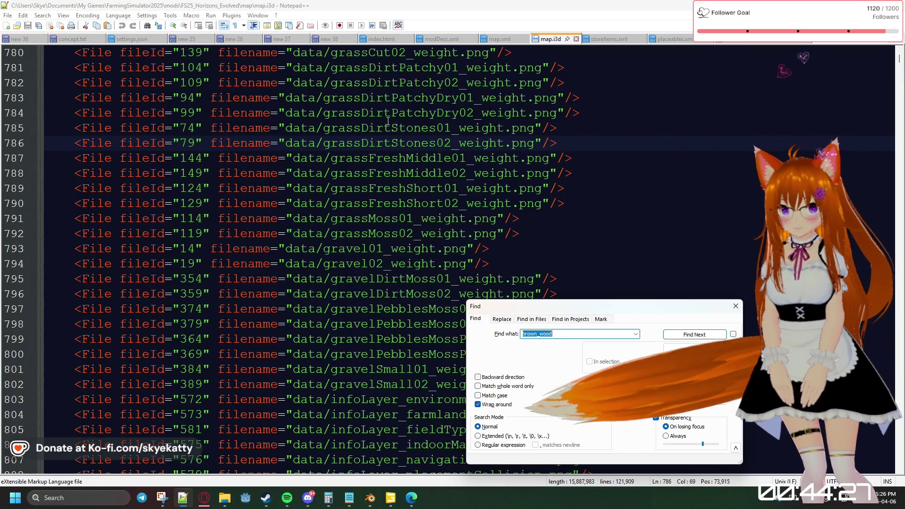
{"action": "type", "text": "spline"}
{"action": "key", "text": "Return"}
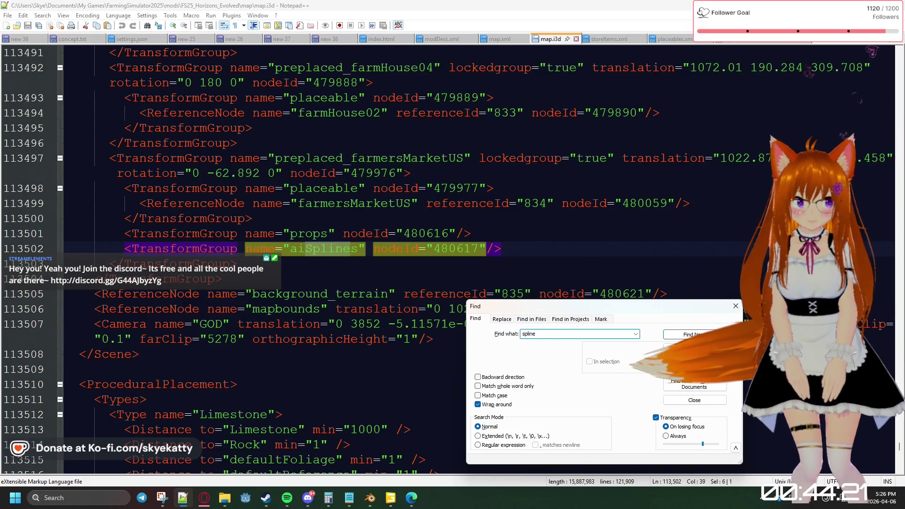
{"action": "key", "text": "Return"}
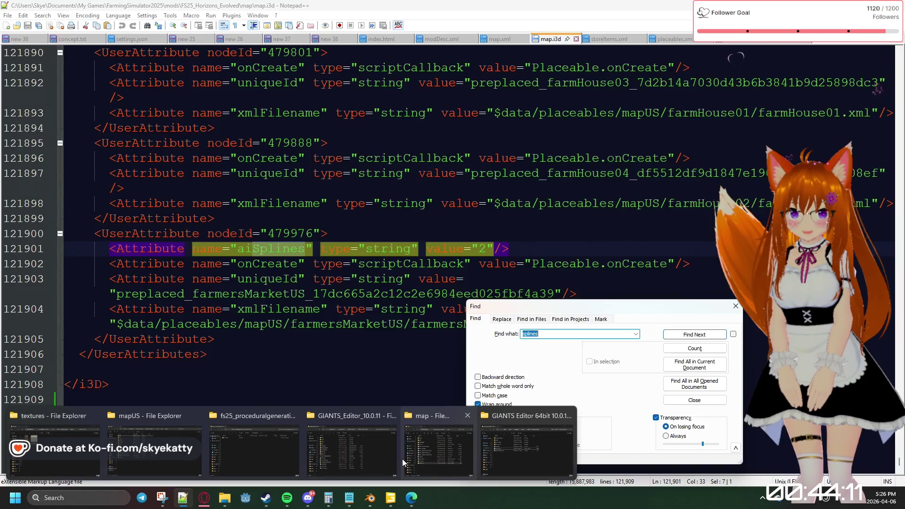
{"action": "mouse_move", "coordinate": [224, 497]}
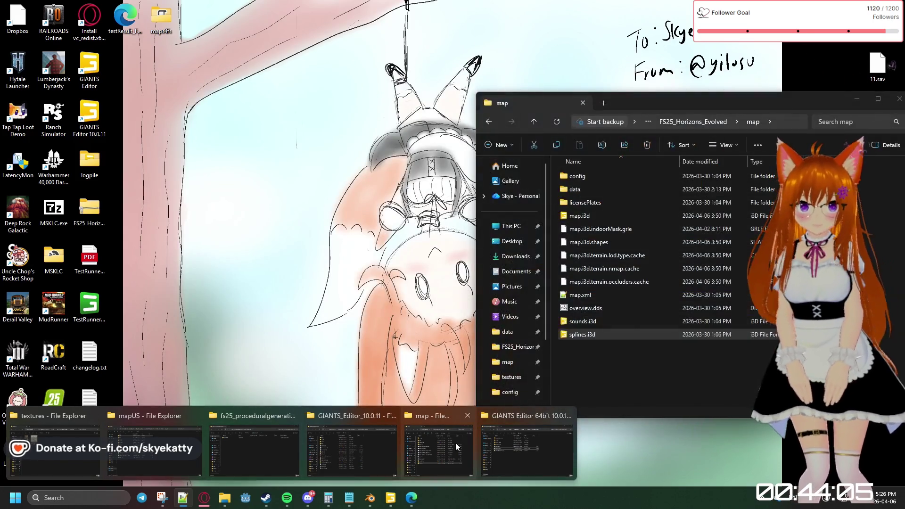
Move the map folder window left to show more columns, then return to the editor
{"action": "left_click", "coordinate": [455, 442]}
{"action": "left_click_drag", "start_coordinate": [806, 105], "coordinate": [660, 108]}
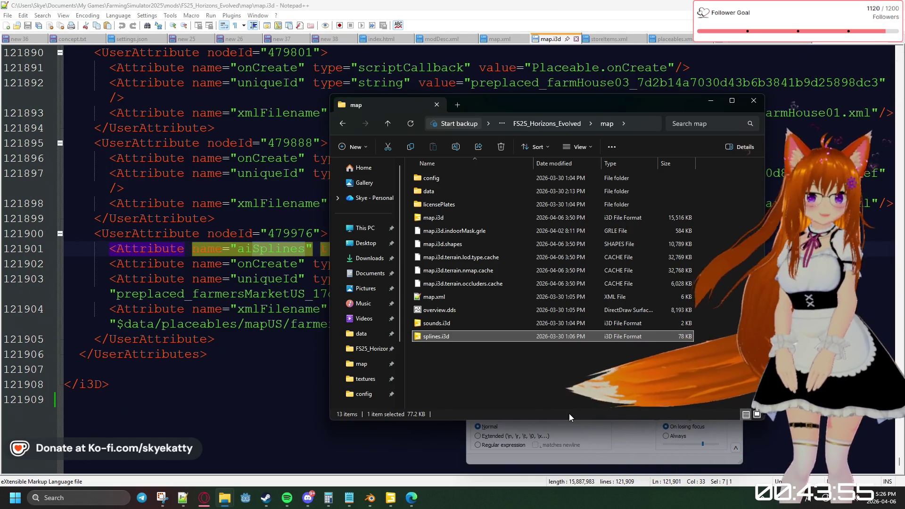
{"action": "left_click", "coordinate": [607, 445]}
{"action": "type", "text": "splines."}
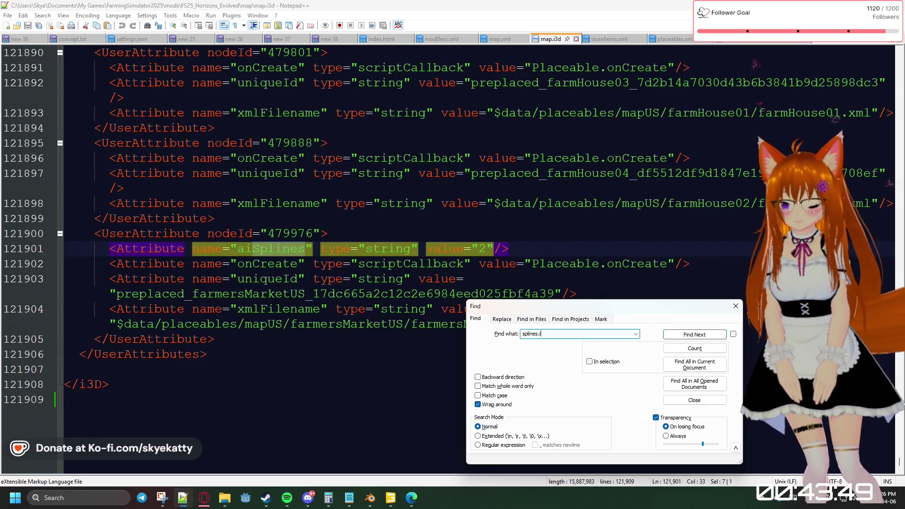
{"action": "type", "text": "i3d"}
Search map.i3d for 'splines.i3d' (no match) and delete the blank line before </i3D>
{"action": "left_click", "coordinate": [665, 337]}
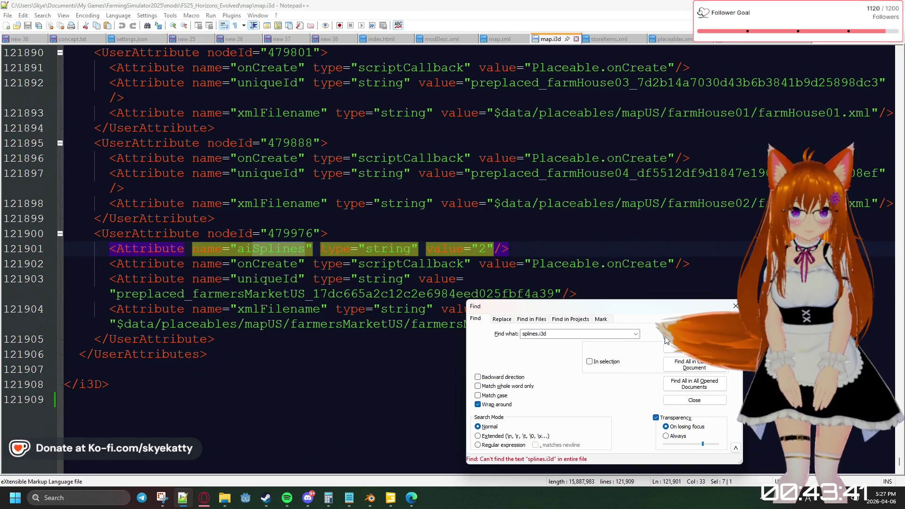
{"action": "key", "text": "Return"}
{"action": "left_click", "coordinate": [718, 334]}
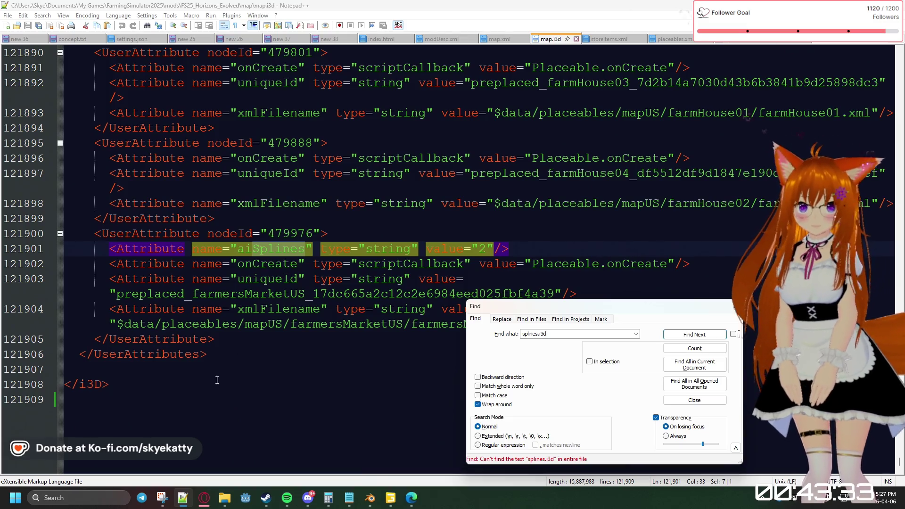
{"action": "left_click", "coordinate": [246, 374]}
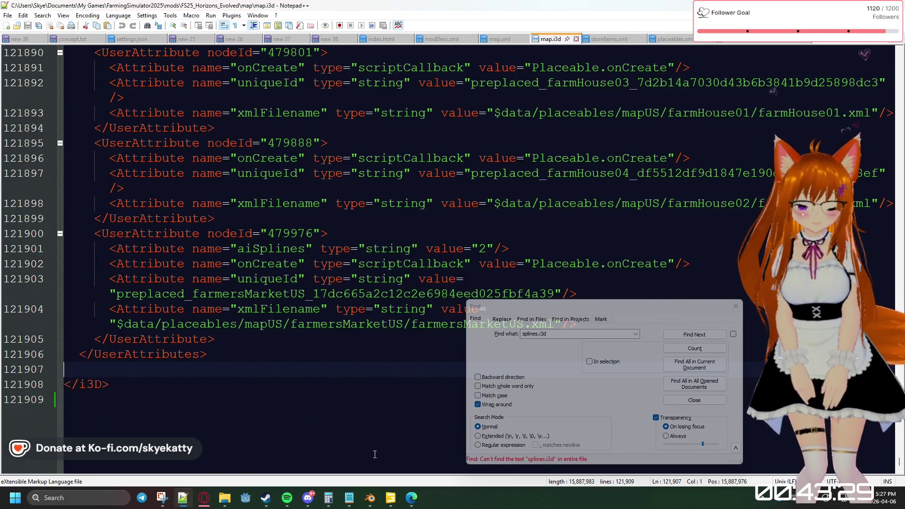
{"action": "key", "text": "BackSpace"}
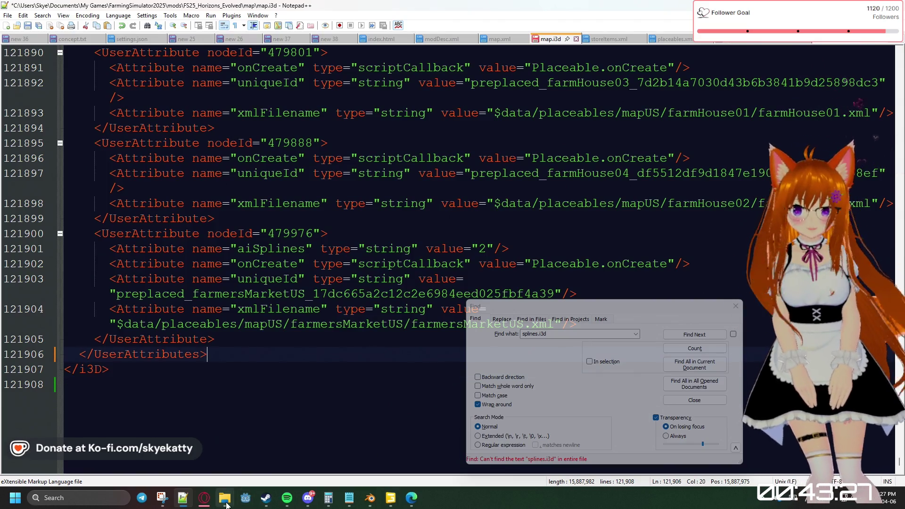
{"action": "mouse_move", "coordinate": [224, 499]}
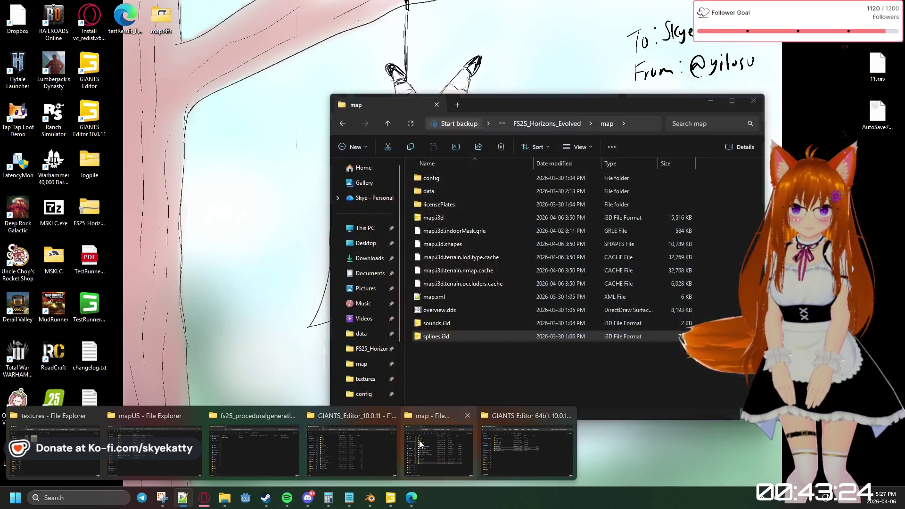
Open sounds.i3d from the map folder with Edit with Notepad++, cancelling the GIANTS Editor chooser
{"action": "left_click", "coordinate": [423, 443]}
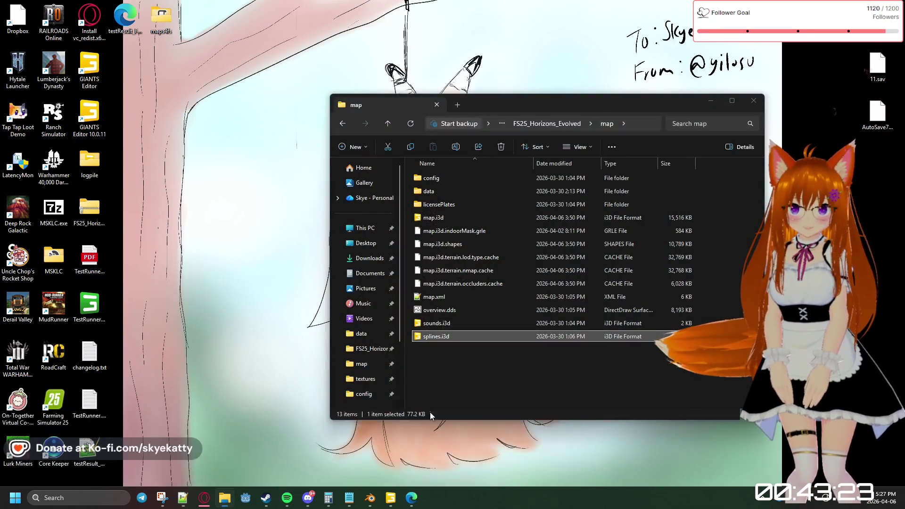
{"action": "left_click", "coordinate": [451, 326]}
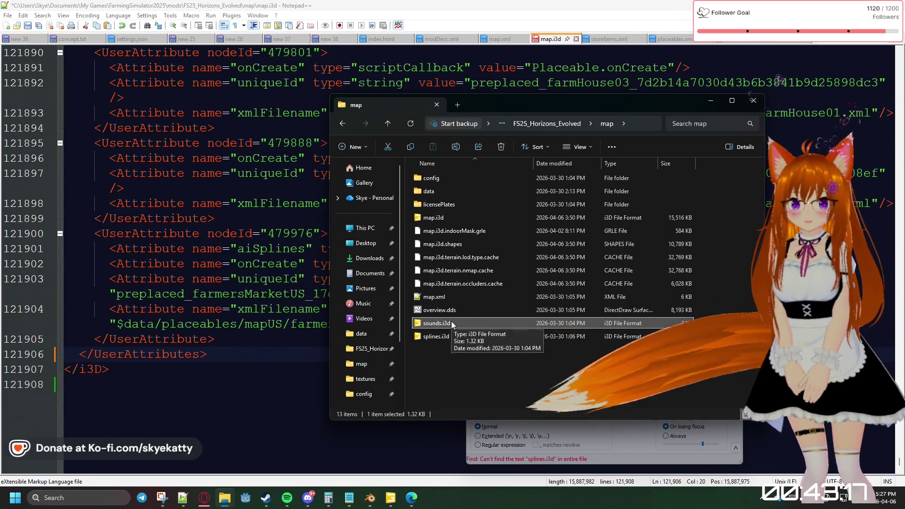
{"action": "double_click", "coordinate": [452, 323]}
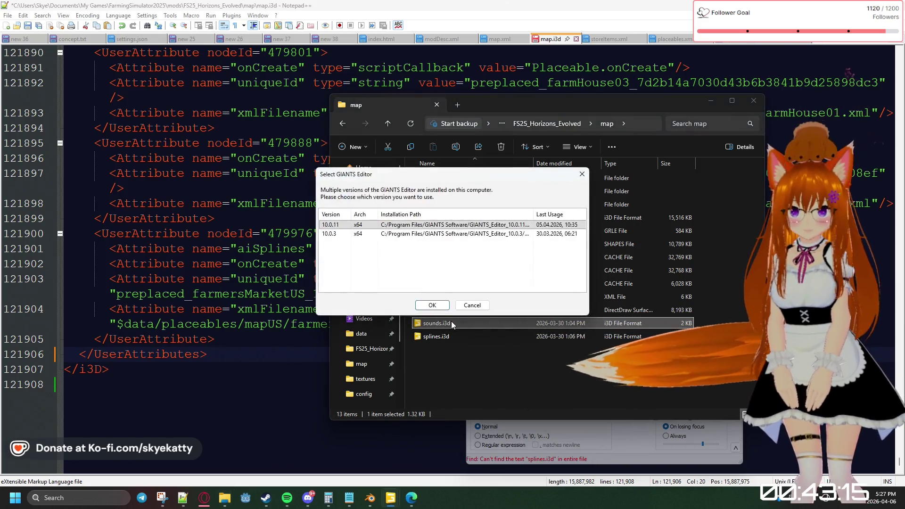
{"action": "left_click", "coordinate": [443, 305]}
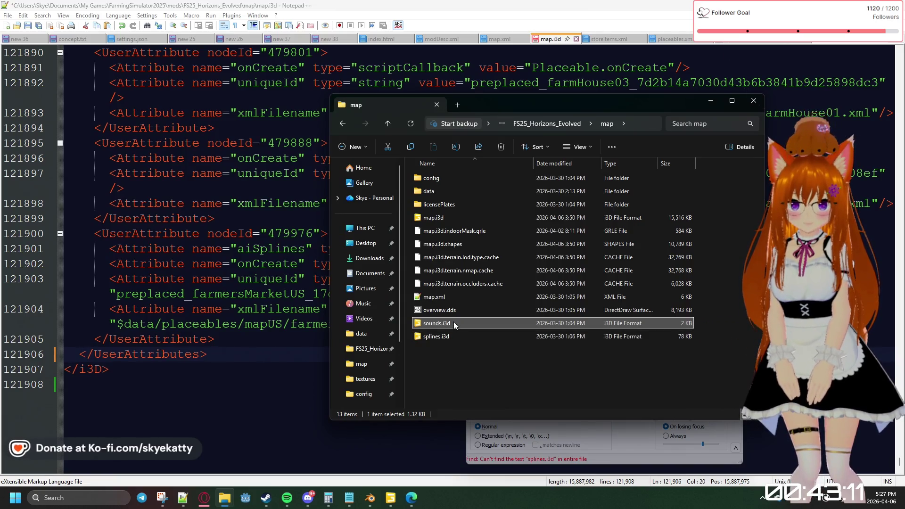
{"action": "right_click", "coordinate": [453, 322]}
{"action": "left_click", "coordinate": [496, 94]}
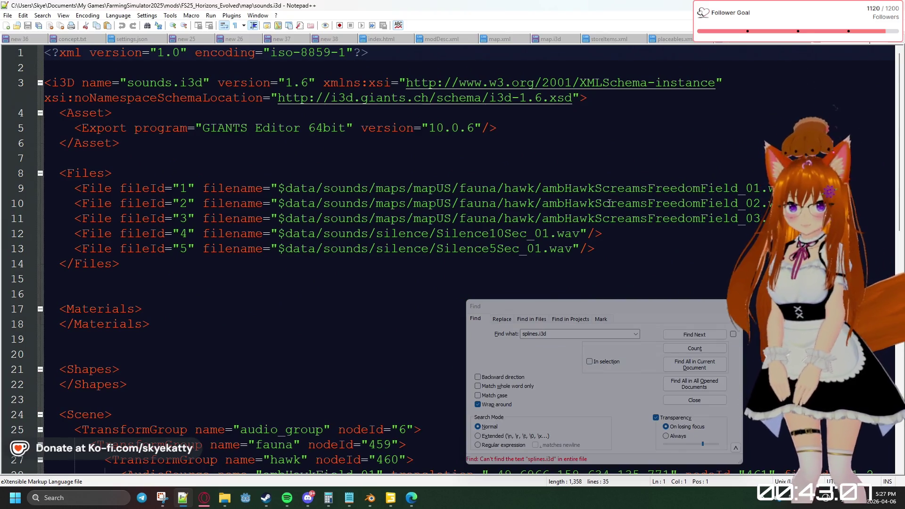
{"action": "scroll", "coordinate": [630, 200], "scroll_direction": "down", "scroll_amount": 1}
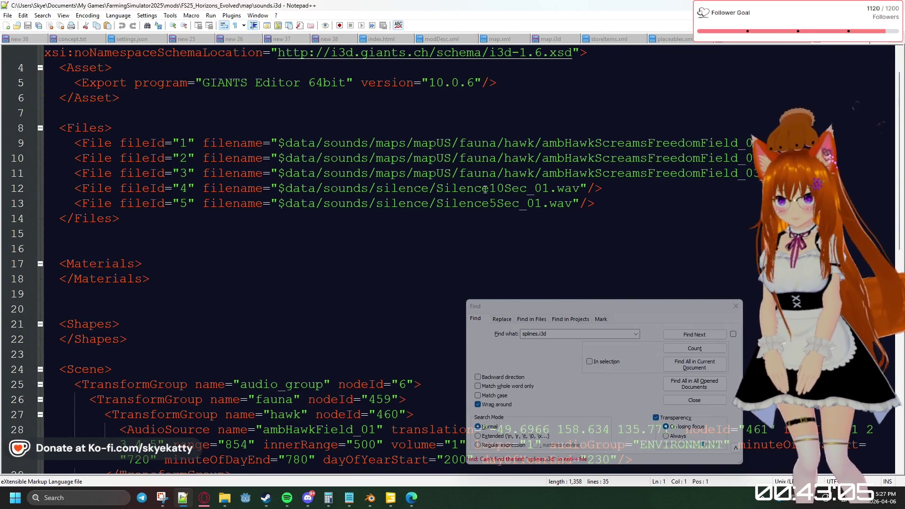
{"action": "scroll", "coordinate": [612, 145], "scroll_direction": "down", "scroll_amount": 2}
{"action": "scroll", "coordinate": [614, 147], "scroll_direction": "down", "scroll_amount": 1}
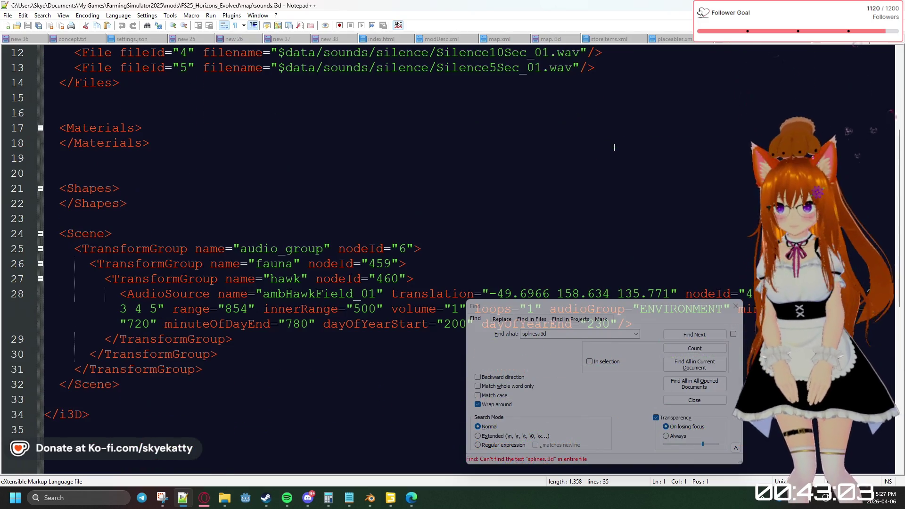
{"action": "scroll", "coordinate": [614, 147], "scroll_direction": "down", "scroll_amount": 1}
{"action": "scroll", "coordinate": [615, 148], "scroll_direction": "down", "scroll_amount": 1}
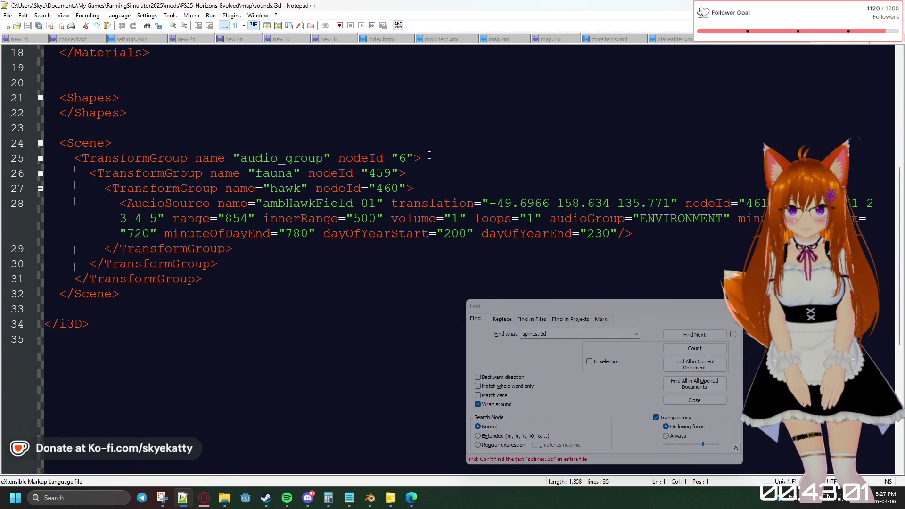
{"action": "scroll", "coordinate": [484, 177], "scroll_direction": "down", "scroll_amount": 1}
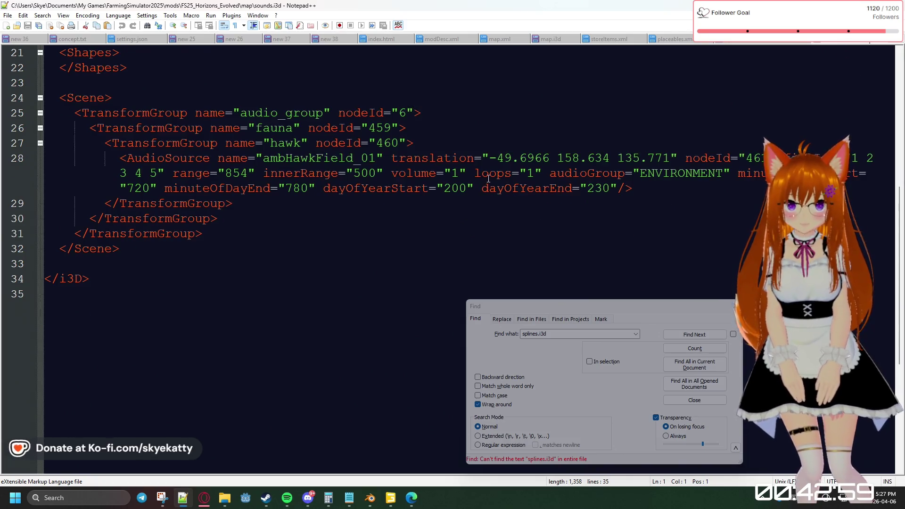
{"action": "scroll", "coordinate": [488, 179], "scroll_direction": "up", "scroll_amount": 5}
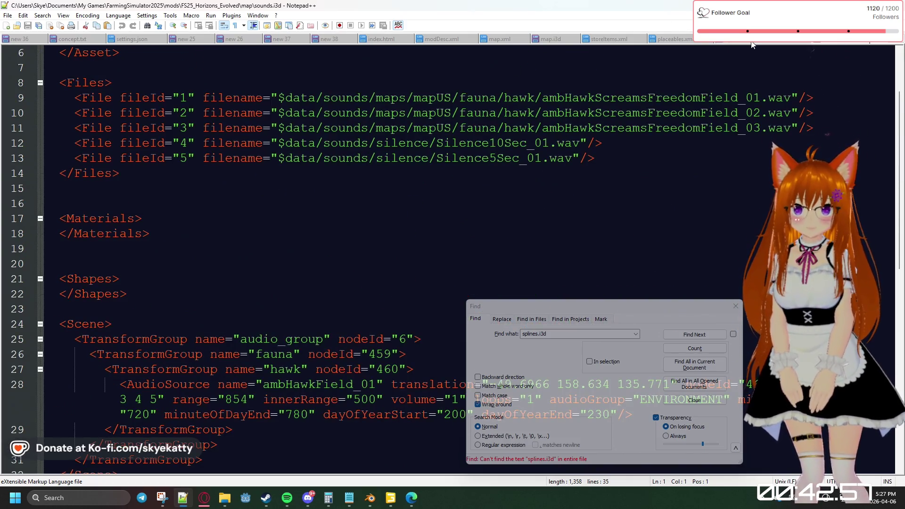
Switch to modDesc.xml and reload it with its externally changed contents
{"action": "left_click", "coordinate": [450, 38]}
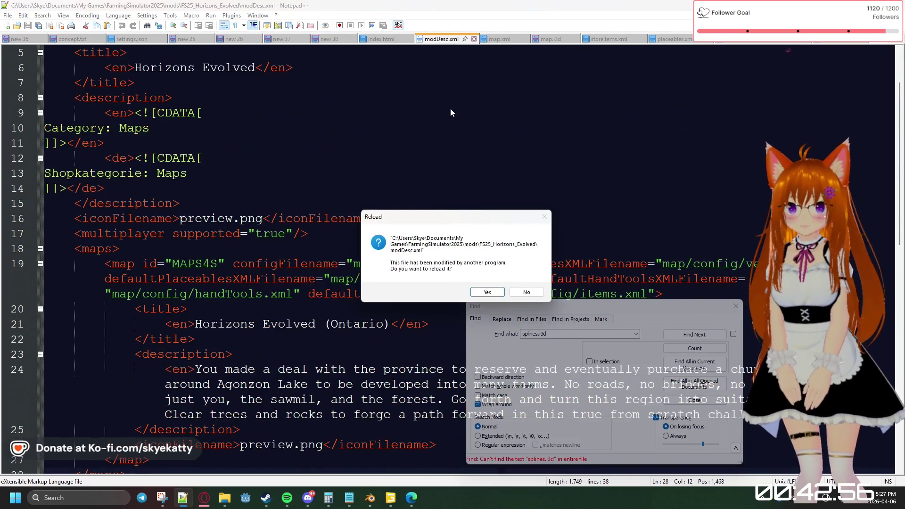
{"action": "left_click", "coordinate": [488, 292]}
{"action": "scroll", "coordinate": [213, 169], "scroll_direction": "up", "scroll_amount": 2}
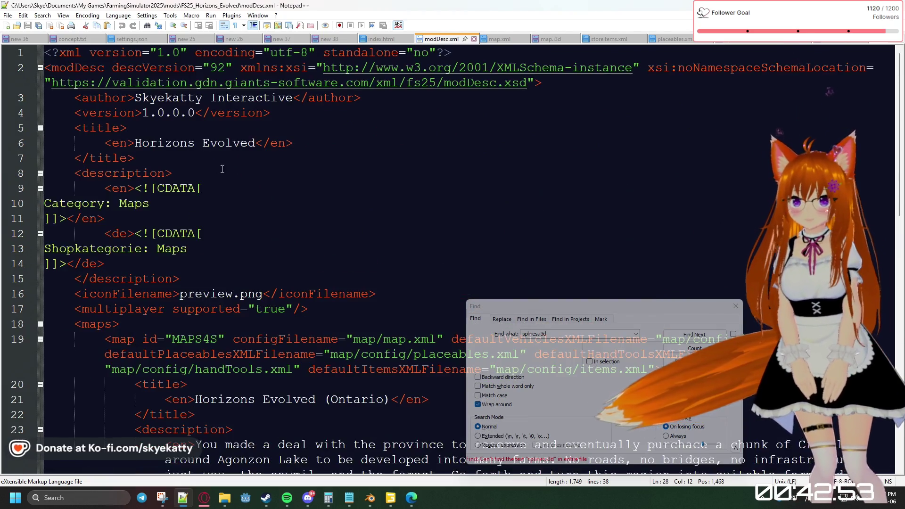
{"action": "scroll", "coordinate": [213, 169], "scroll_direction": "down", "scroll_amount": 3}
Inspect the MAPS4S map entry and its map/map.xml reference in modDesc.xml
{"action": "left_click", "coordinate": [422, 219]}
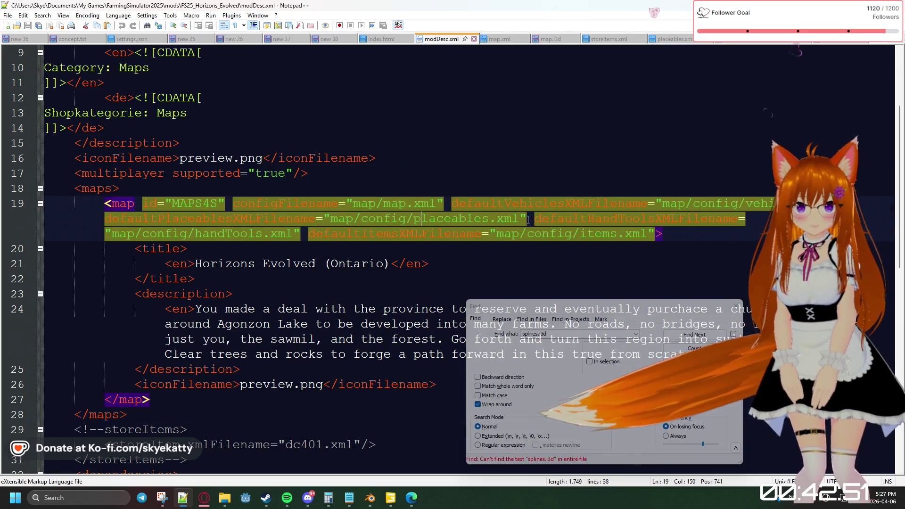
{"action": "left_click", "coordinate": [595, 234]}
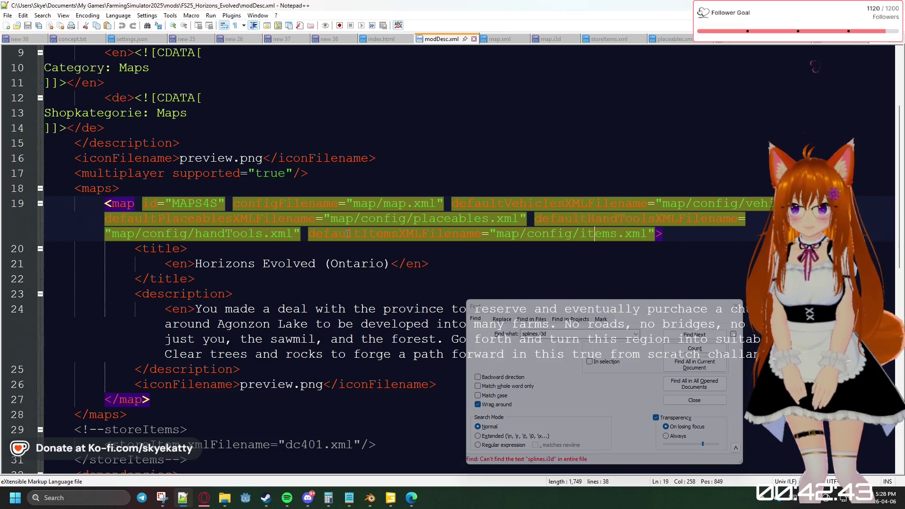
{"action": "left_click", "coordinate": [204, 204]}
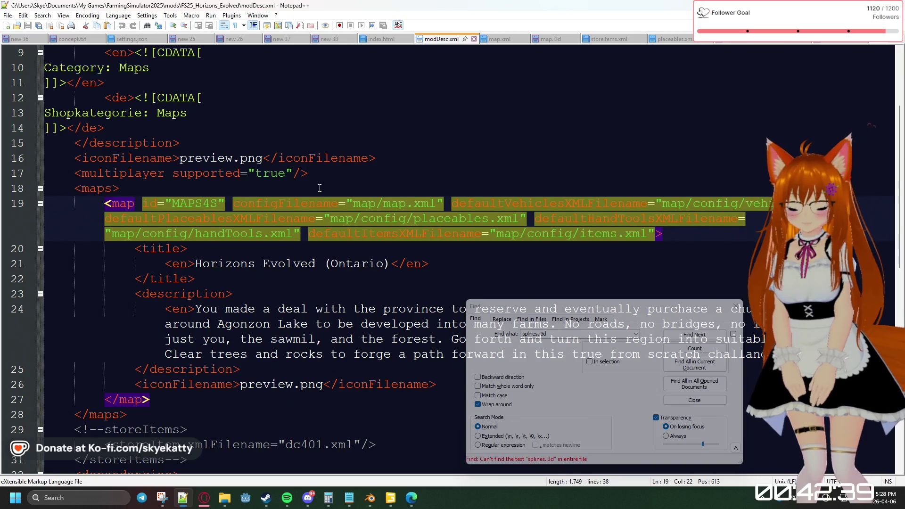
{"action": "scroll", "coordinate": [318, 188], "scroll_direction": "up", "scroll_amount": 1}
{"action": "scroll", "coordinate": [319, 188], "scroll_direction": "up", "scroll_amount": 1}
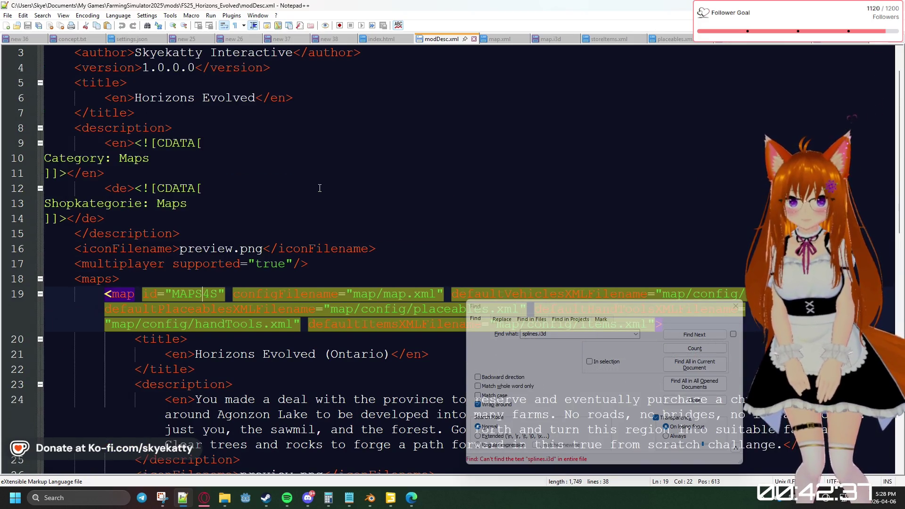
{"action": "scroll", "coordinate": [319, 187], "scroll_direction": "up", "scroll_amount": 1}
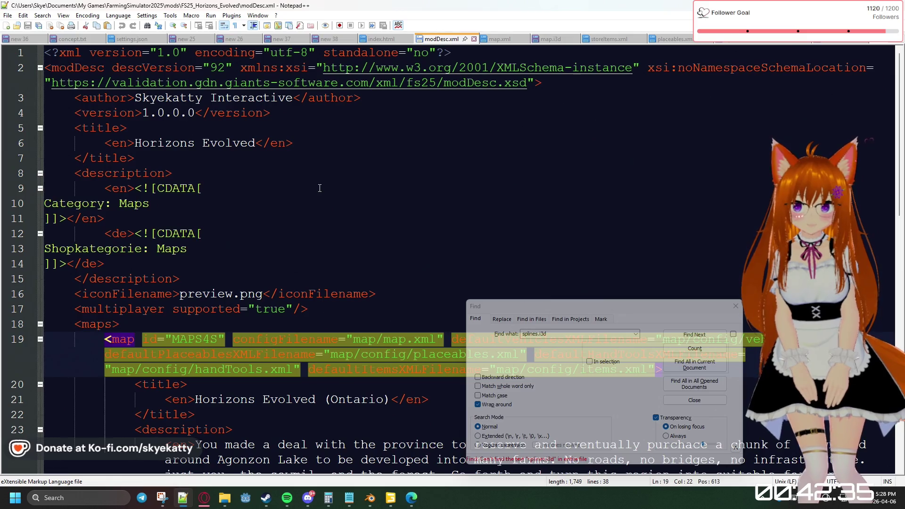
{"action": "scroll", "coordinate": [319, 188], "scroll_direction": "down", "scroll_amount": 1}
{"action": "scroll", "coordinate": [319, 187], "scroll_direction": "down", "scroll_amount": 1}
{"action": "scroll", "coordinate": [319, 188], "scroll_direction": "down", "scroll_amount": 2}
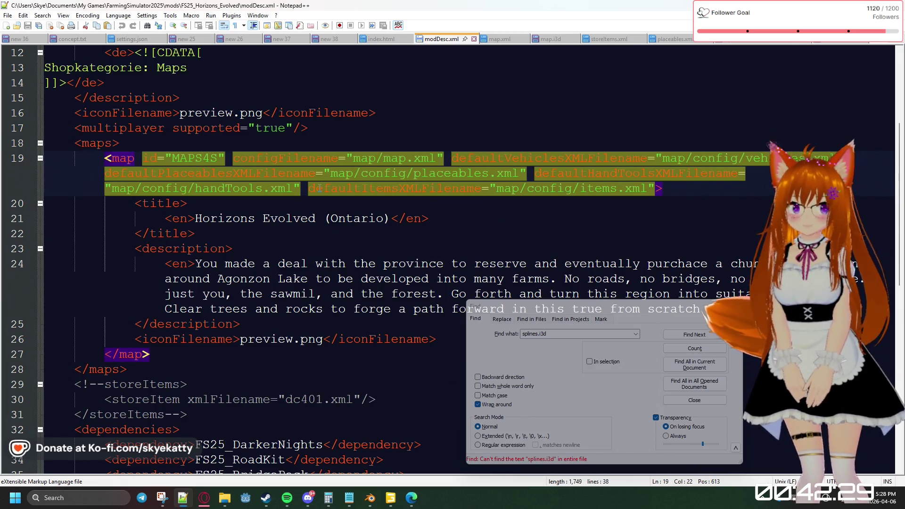
{"action": "scroll", "coordinate": [326, 196], "scroll_direction": "down", "scroll_amount": 1}
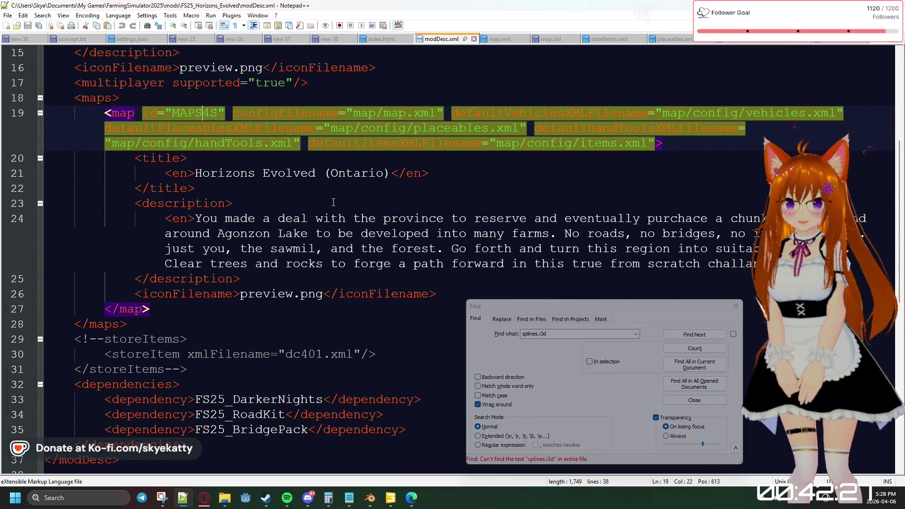
{"action": "scroll", "coordinate": [333, 202], "scroll_direction": "down", "scroll_amount": 2}
{"action": "scroll", "coordinate": [332, 203], "scroll_direction": "down", "scroll_amount": 1}
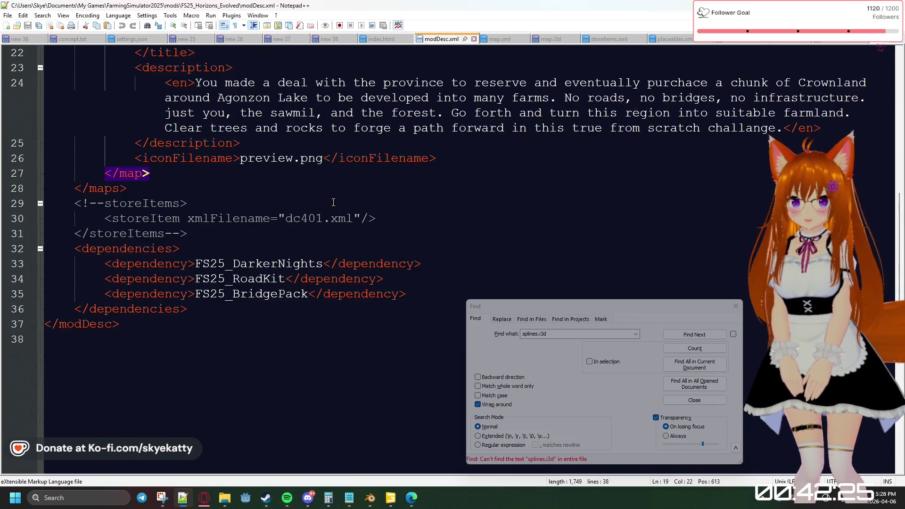
{"action": "scroll", "coordinate": [333, 203], "scroll_direction": "down", "scroll_amount": 1}
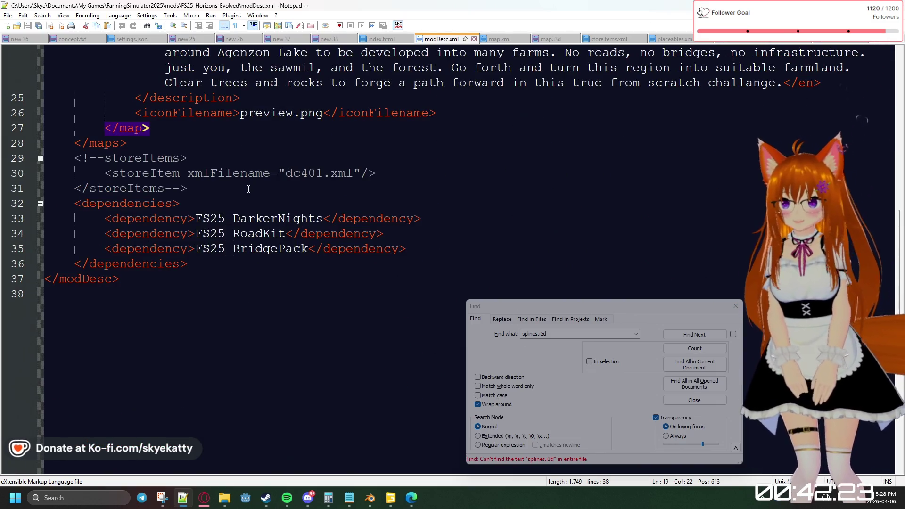
{"action": "scroll", "coordinate": [248, 189], "scroll_direction": "up", "scroll_amount": 1}
{"action": "scroll", "coordinate": [318, 187], "scroll_direction": "up", "scroll_amount": 1}
{"action": "scroll", "coordinate": [382, 180], "scroll_direction": "down", "scroll_amount": 1}
{"action": "scroll", "coordinate": [390, 184], "scroll_direction": "up", "scroll_amount": 1}
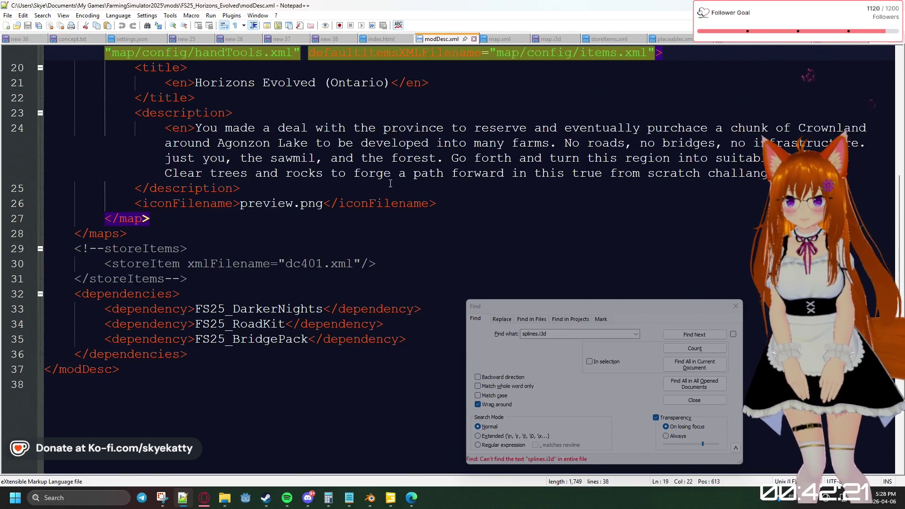
{"action": "scroll", "coordinate": [390, 184], "scroll_direction": "up", "scroll_amount": 2}
{"action": "scroll", "coordinate": [390, 184], "scroll_direction": "up", "scroll_amount": 2}
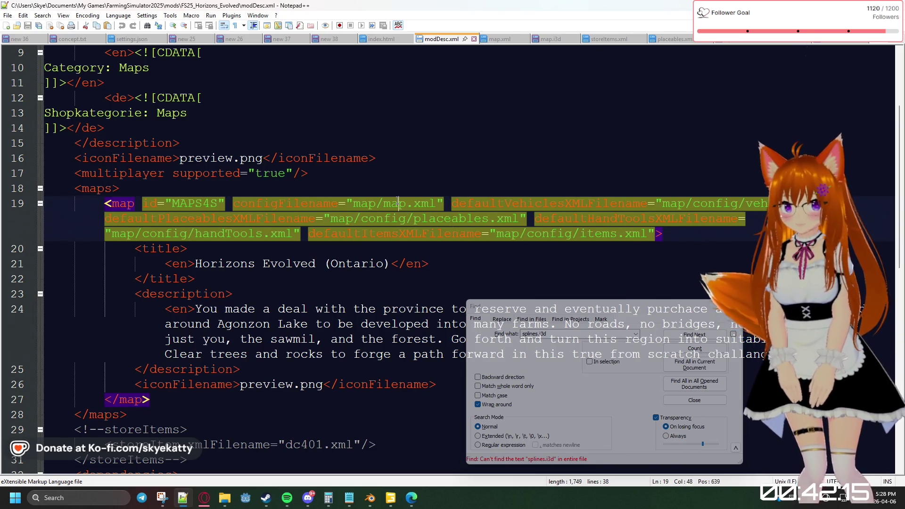
{"action": "left_click", "coordinate": [448, 169]}
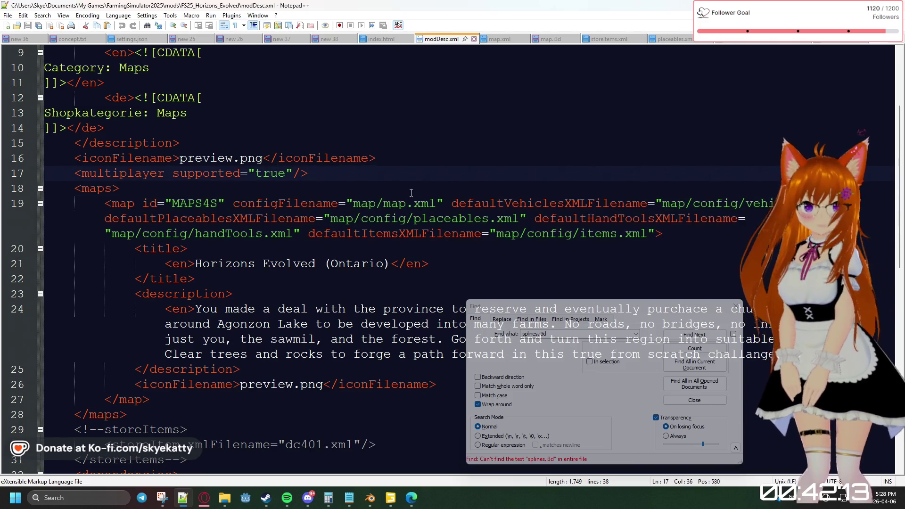
{"action": "left_click", "coordinate": [406, 202]}
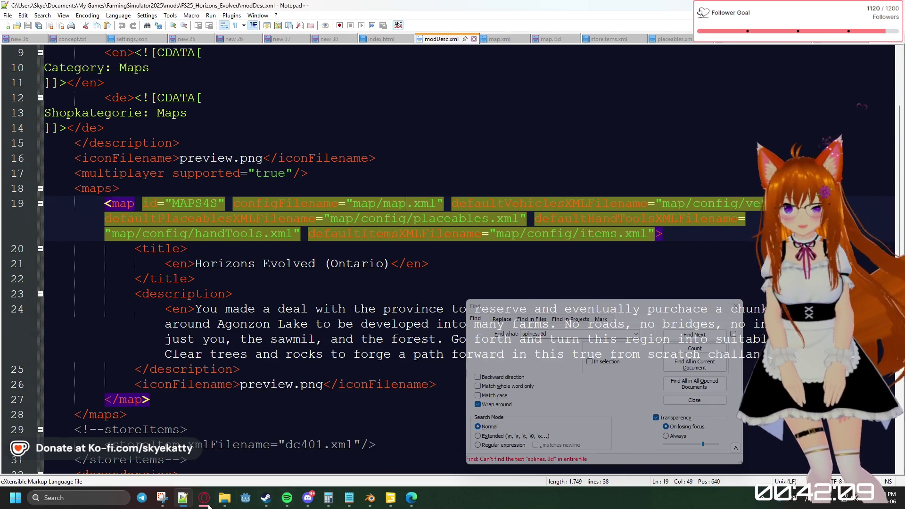
{"action": "mouse_move", "coordinate": [224, 498]}
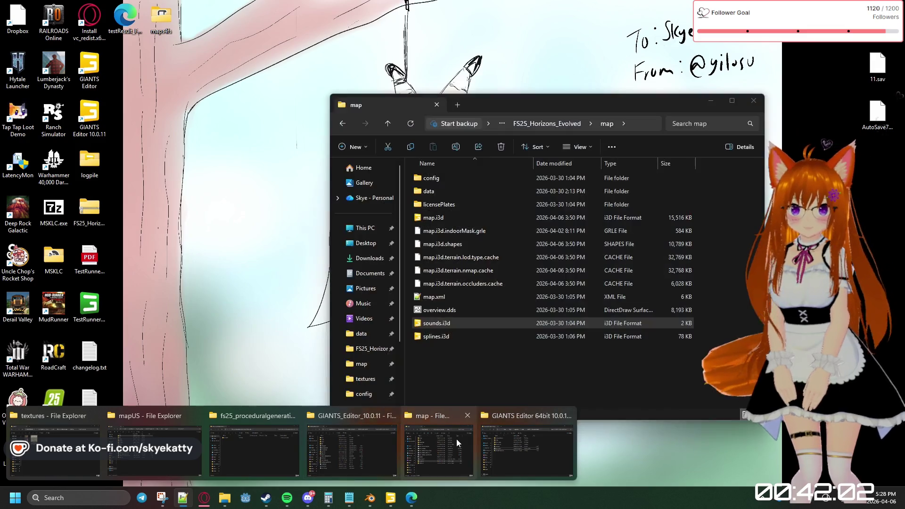
Open map.xml from the map folder in the editor
{"action": "left_click", "coordinate": [456, 439]}
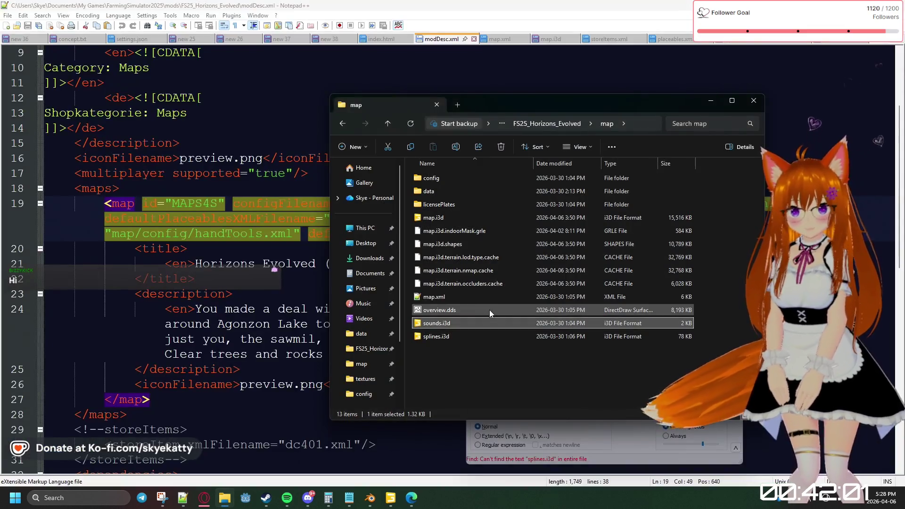
{"action": "left_click", "coordinate": [432, 296]}
{"action": "double_click", "coordinate": [432, 296]}
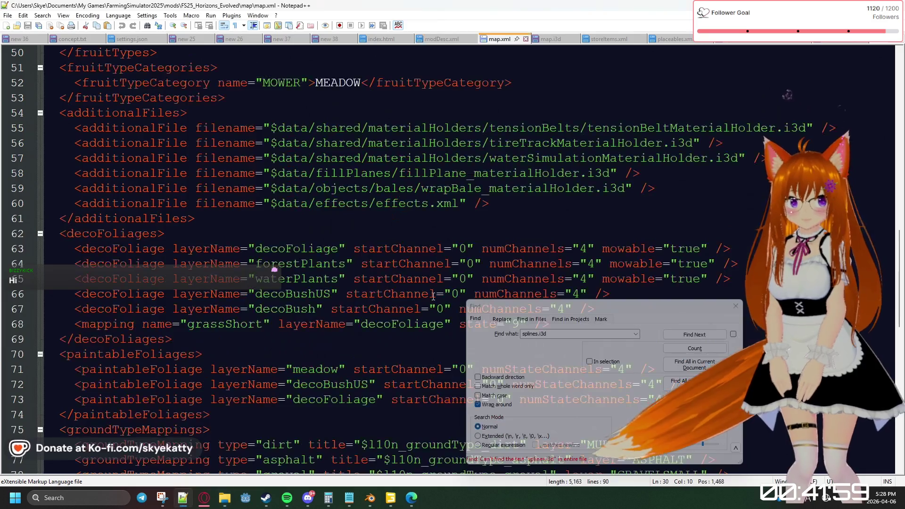
{"action": "left_click", "coordinate": [392, 109]}
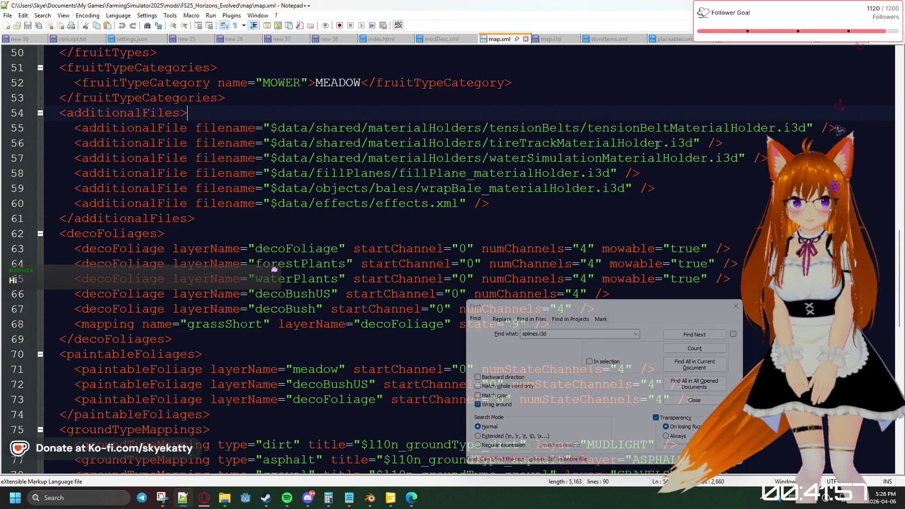
{"action": "left_click_drag", "start_coordinate": [694, 311], "coordinate": [611, 303]}
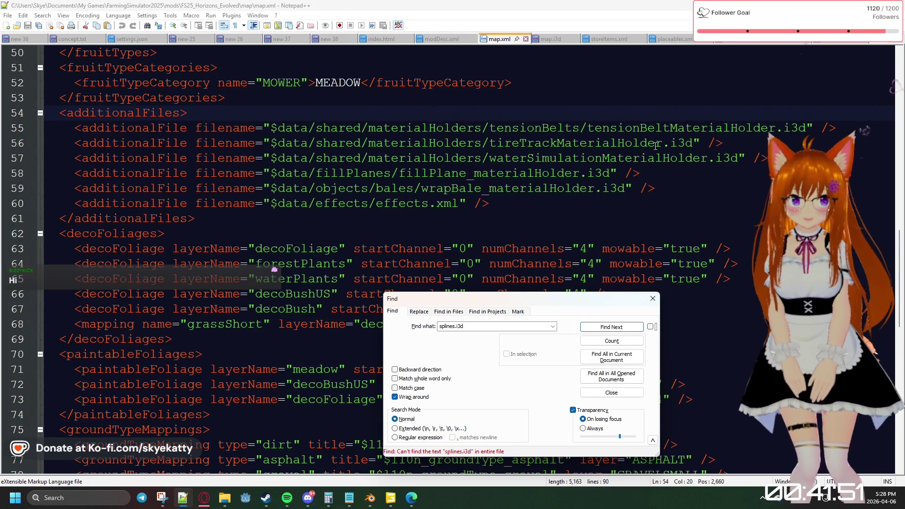
{"action": "scroll", "coordinate": [639, 147], "scroll_direction": "down", "scroll_amount": 1}
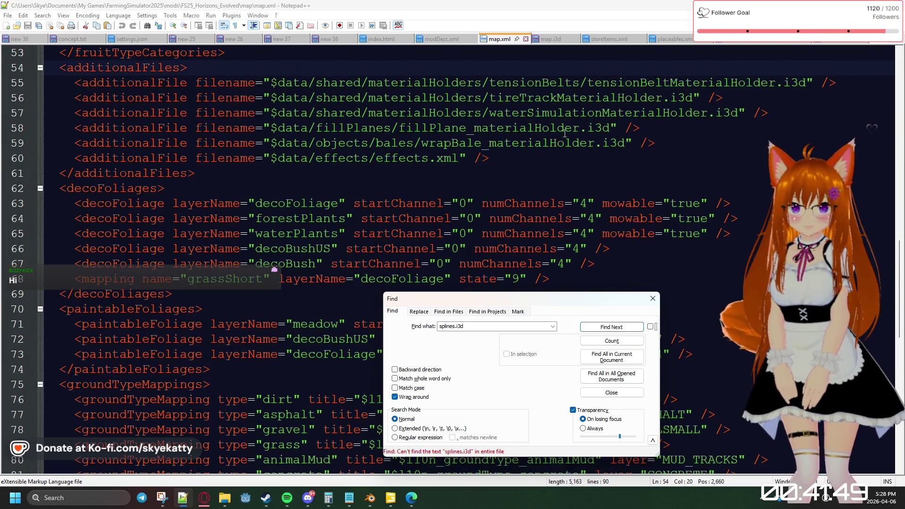
{"action": "left_click", "coordinate": [587, 128]}
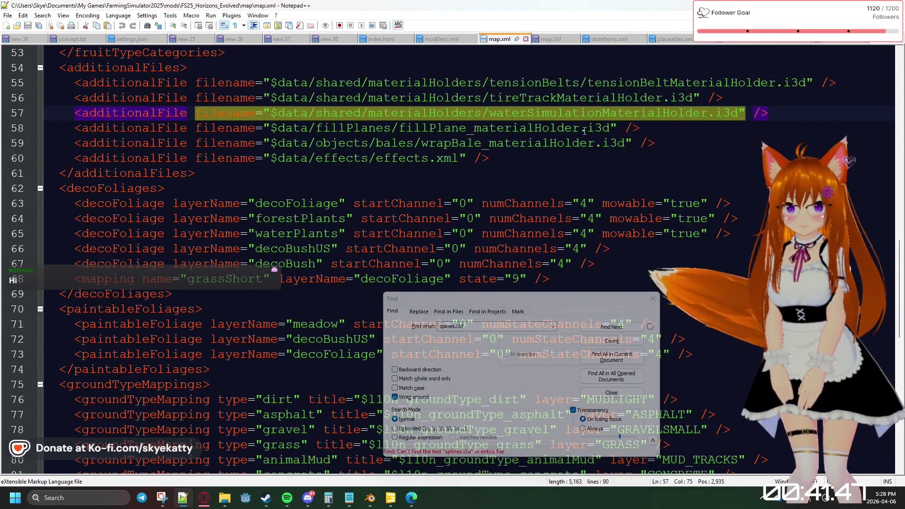
{"action": "scroll", "coordinate": [581, 151], "scroll_direction": "down", "scroll_amount": 2}
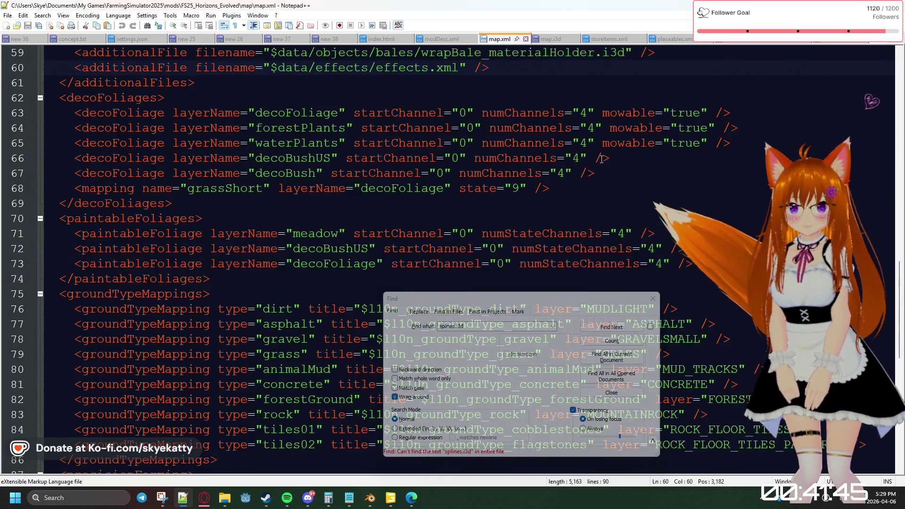
{"action": "left_click", "coordinate": [610, 128]}
{"action": "double_click", "coordinate": [612, 128]}
{"action": "key", "text": "ctrl+f"}
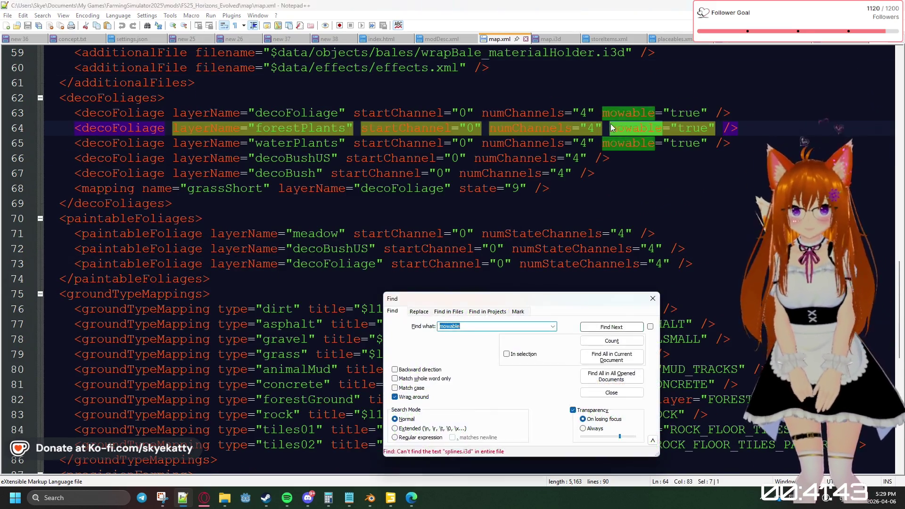
{"action": "type", "text": "sp"}
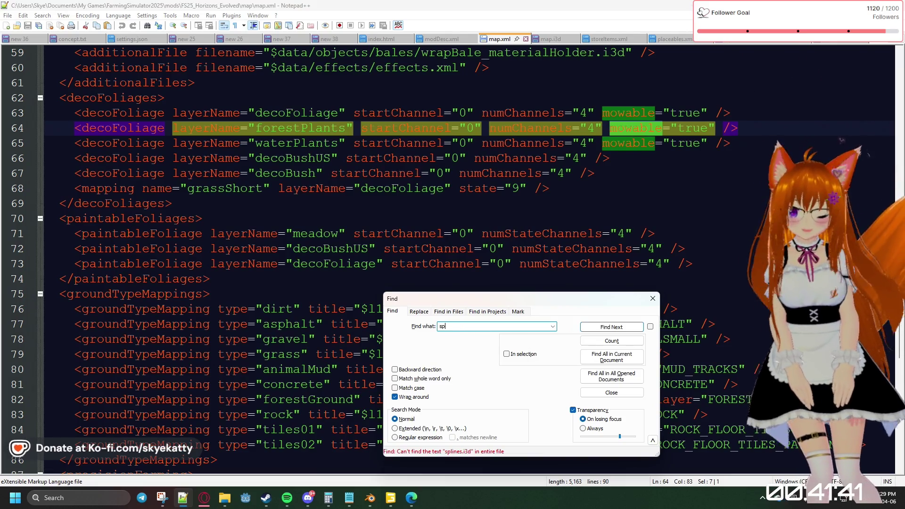
{"action": "type", "text": "line"}
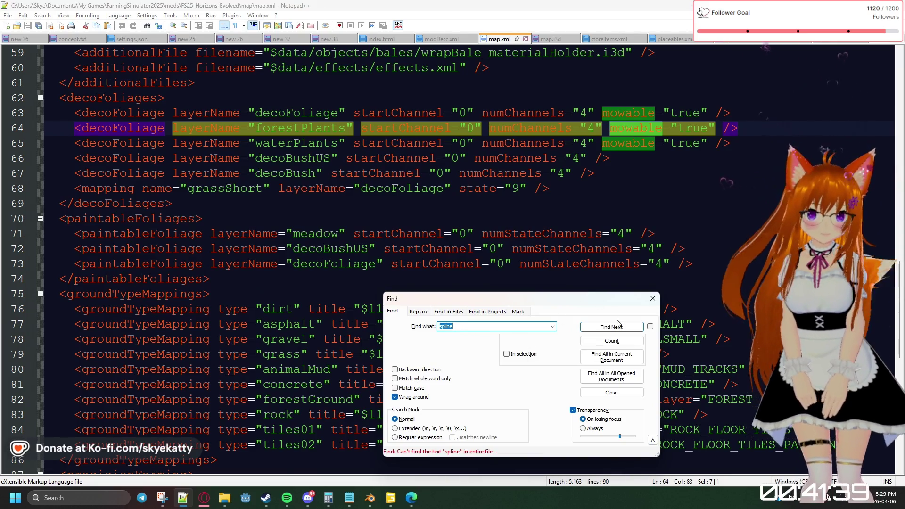
{"action": "scroll", "coordinate": [529, 193], "scroll_direction": "up", "scroll_amount": 9}
{"action": "scroll", "coordinate": [529, 193], "scroll_direction": "up", "scroll_amount": 7}
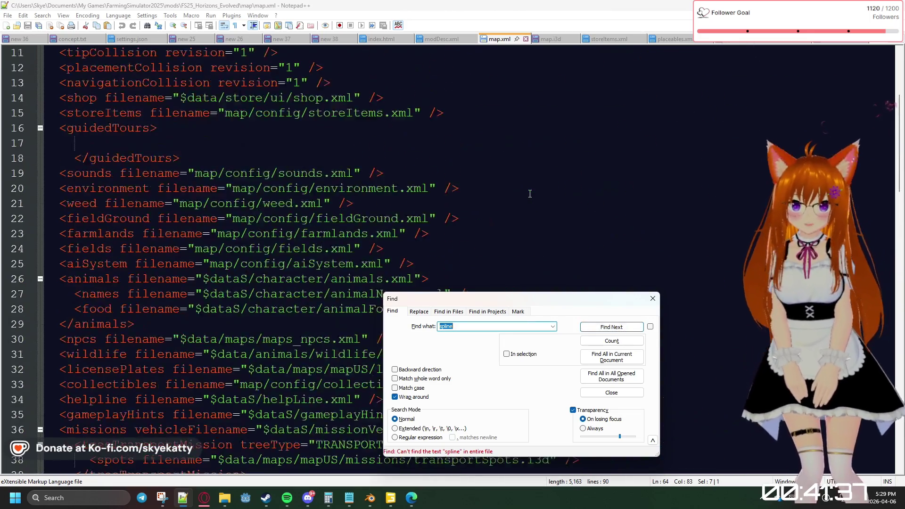
{"action": "scroll", "coordinate": [530, 194], "scroll_direction": "up", "scroll_amount": 3}
{"action": "scroll", "coordinate": [529, 194], "scroll_direction": "up", "scroll_amount": 1}
{"action": "left_click", "coordinate": [81, 83]}
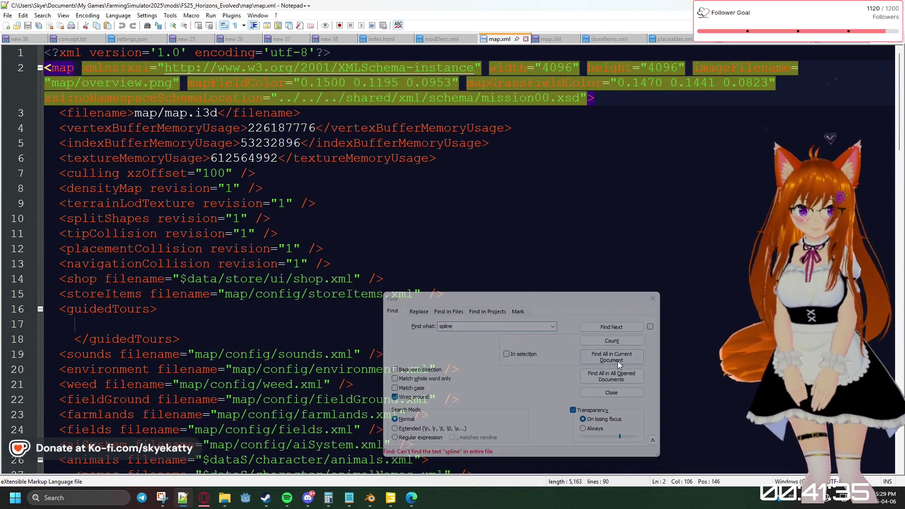
Search map.xml for 'sounds', finding the map/config/sounds.xml entry, then switch to the mod test report
{"action": "left_click", "coordinate": [625, 327]}
{"action": "key", "text": "BackSpace"}
{"action": "type", "text": "sound"}
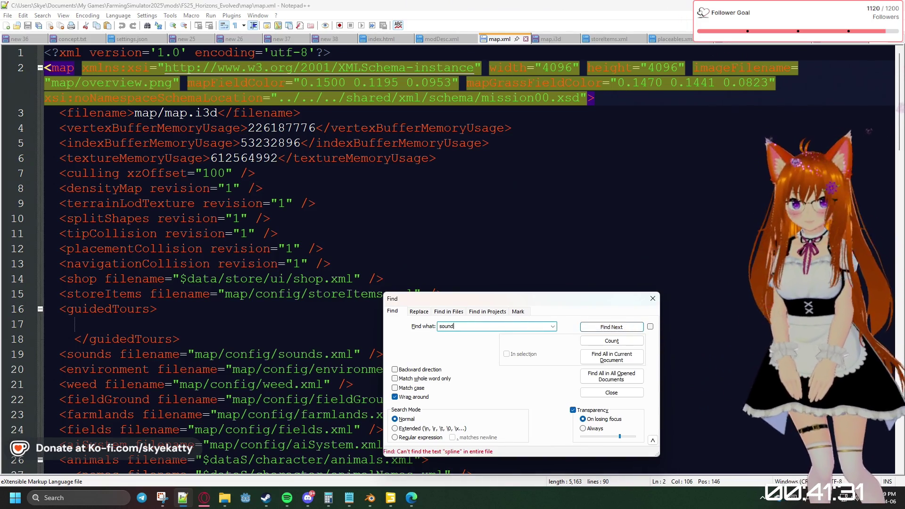
{"action": "type", "text": "s"}
{"action": "key", "text": "Return"}
{"action": "scroll", "coordinate": [469, 233], "scroll_direction": "down", "scroll_amount": 2}
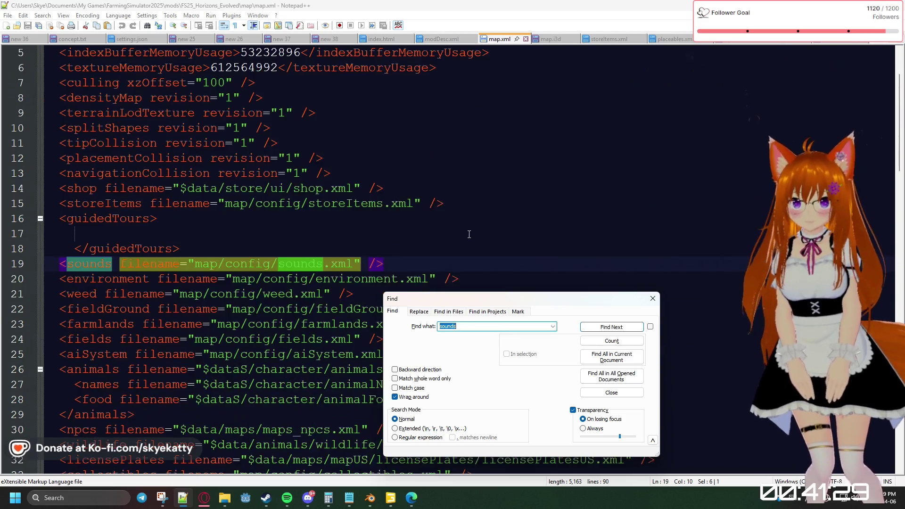
{"action": "scroll", "coordinate": [468, 234], "scroll_direction": "down", "scroll_amount": 2}
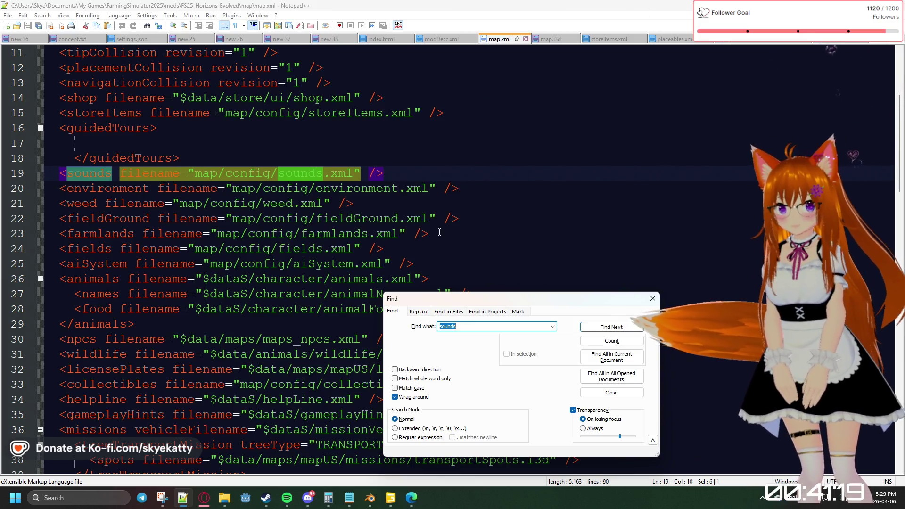
{"action": "scroll", "coordinate": [439, 233], "scroll_direction": "down", "scroll_amount": 1}
{"action": "scroll", "coordinate": [400, 241], "scroll_direction": "down", "scroll_amount": 1}
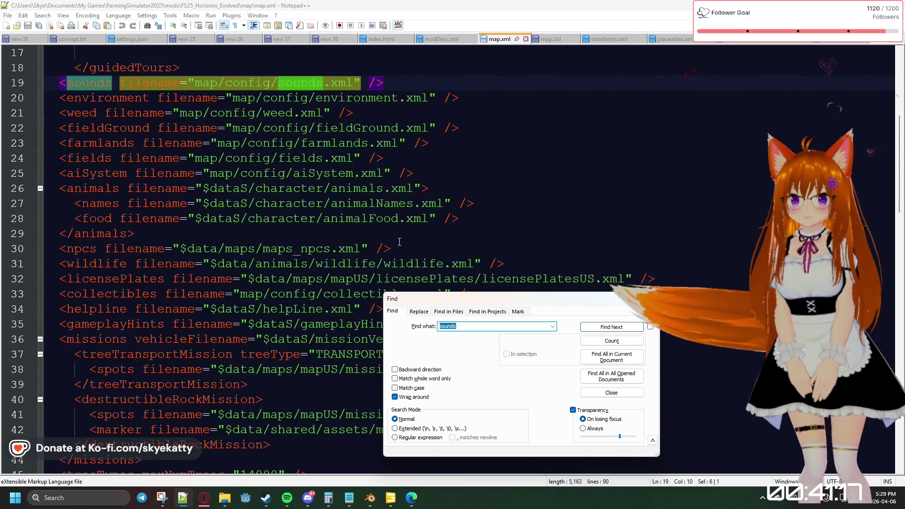
{"action": "scroll", "coordinate": [399, 241], "scroll_direction": "down", "scroll_amount": 1}
{"action": "scroll", "coordinate": [399, 241], "scroll_direction": "down", "scroll_amount": 1}
{"action": "scroll", "coordinate": [399, 242], "scroll_direction": "down", "scroll_amount": 1}
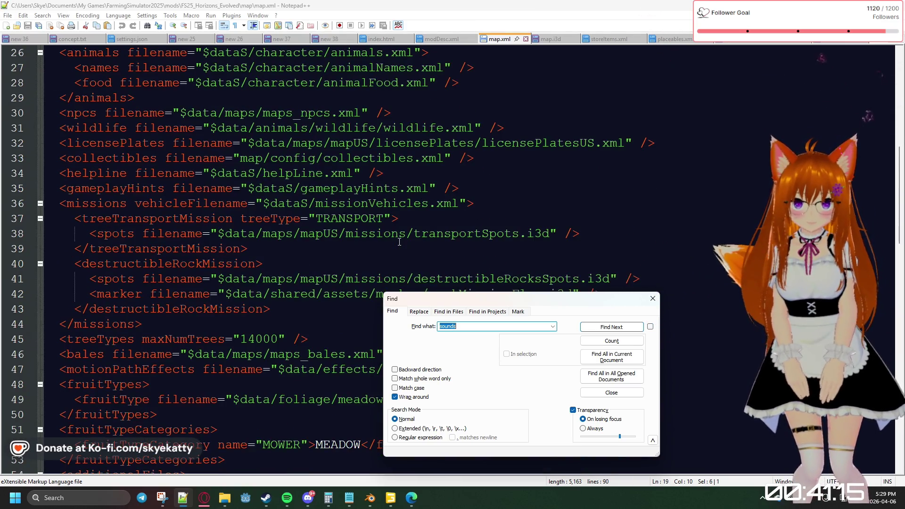
{"action": "scroll", "coordinate": [398, 241], "scroll_direction": "down", "scroll_amount": 1}
{"action": "scroll", "coordinate": [399, 241], "scroll_direction": "down", "scroll_amount": 1}
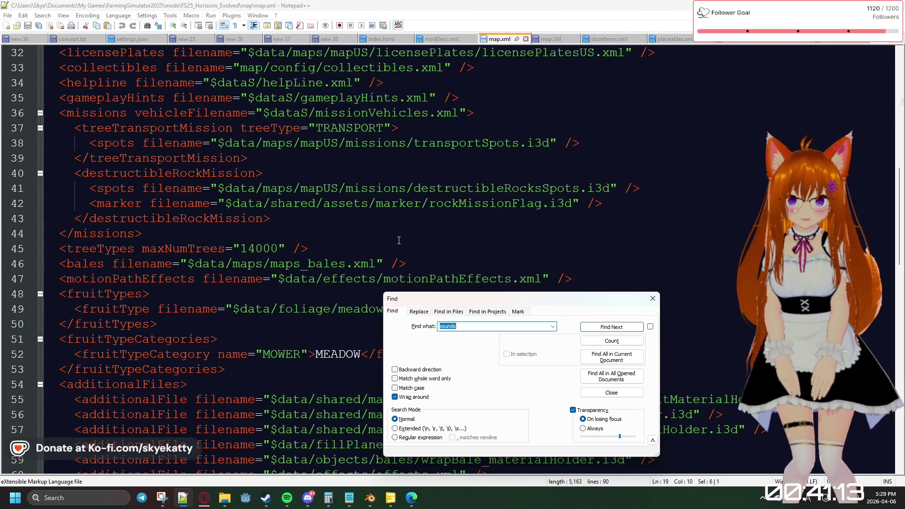
{"action": "scroll", "coordinate": [399, 242], "scroll_direction": "down", "scroll_amount": 2}
{"action": "scroll", "coordinate": [399, 241], "scroll_direction": "down", "scroll_amount": 2}
{"action": "scroll", "coordinate": [399, 242], "scroll_direction": "down", "scroll_amount": 1}
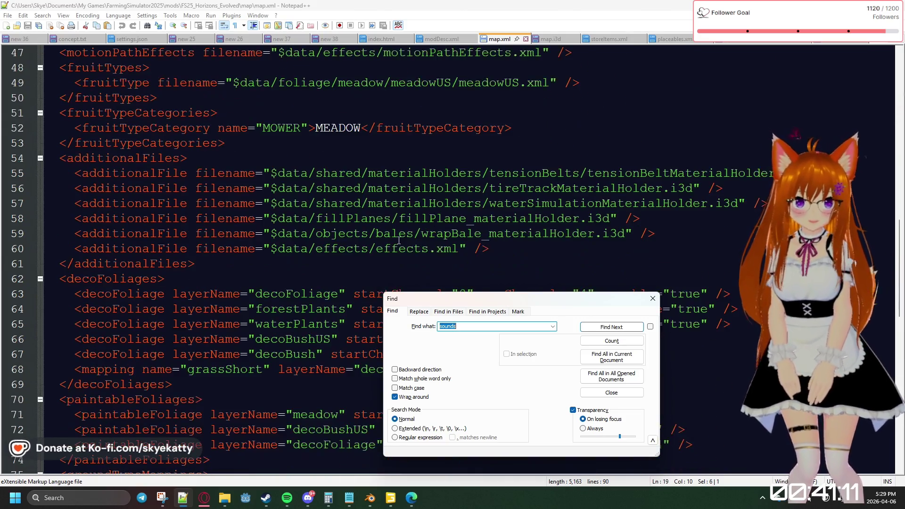
{"action": "scroll", "coordinate": [399, 242], "scroll_direction": "down", "scroll_amount": 1}
{"action": "scroll", "coordinate": [399, 242], "scroll_direction": "down", "scroll_amount": 2}
{"action": "scroll", "coordinate": [399, 241], "scroll_direction": "down", "scroll_amount": 3}
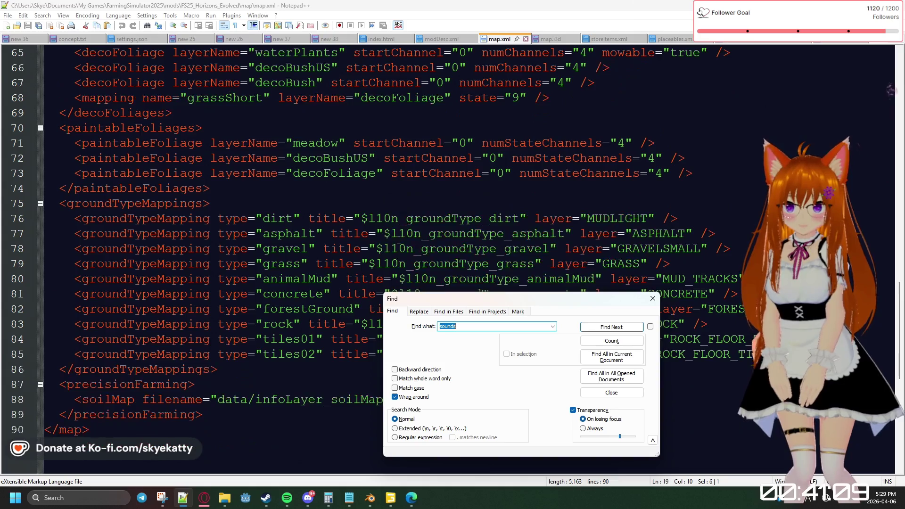
{"action": "scroll", "coordinate": [399, 241], "scroll_direction": "down", "scroll_amount": 2}
{"action": "scroll", "coordinate": [399, 241], "scroll_direction": "down", "scroll_amount": 2}
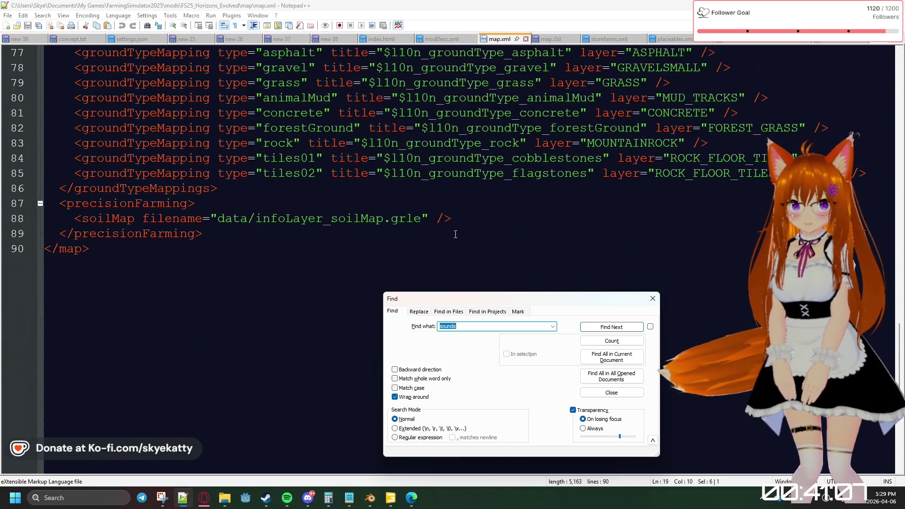
{"action": "scroll", "coordinate": [453, 227], "scroll_direction": "up", "scroll_amount": 1}
{"action": "scroll", "coordinate": [452, 229], "scroll_direction": "up", "scroll_amount": 5}
{"action": "scroll", "coordinate": [453, 240], "scroll_direction": "up", "scroll_amount": 4}
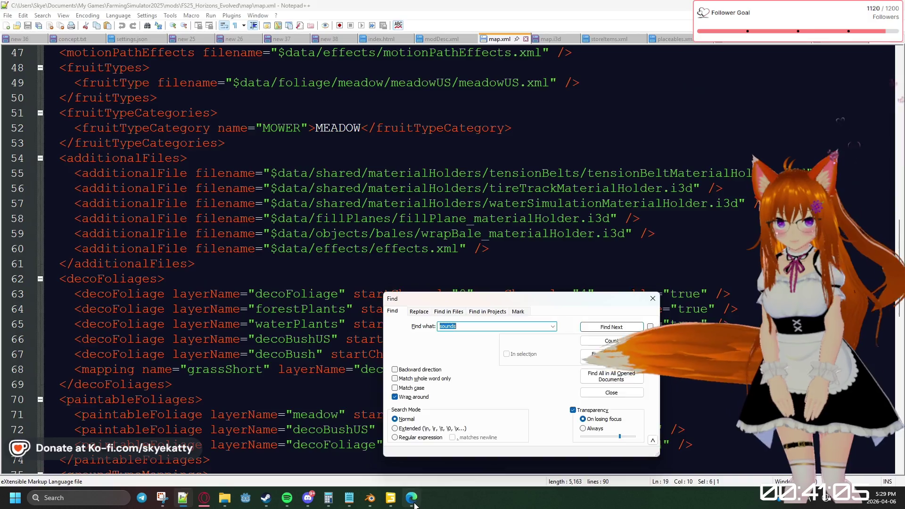
{"action": "key", "text": "alt+Tab"}
{"action": "scroll", "coordinate": [233, 304], "scroll_direction": "down", "scroll_amount": 3}
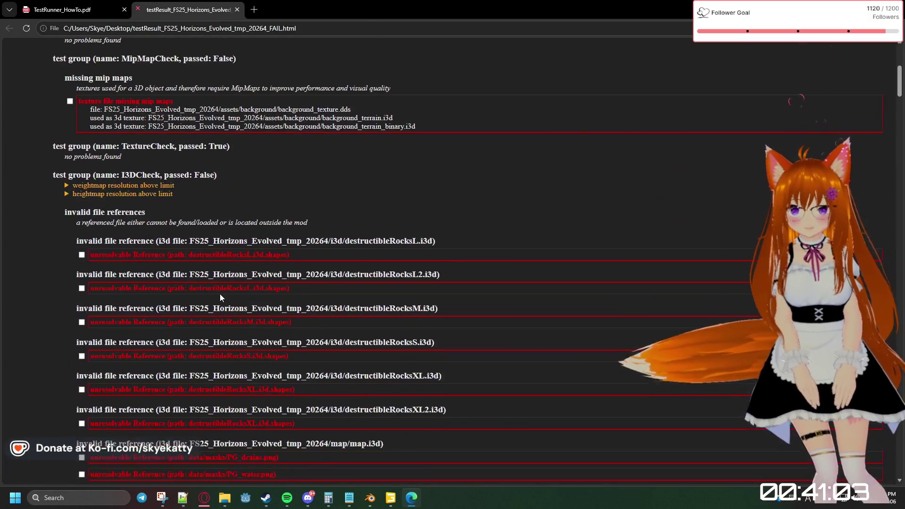
{"action": "scroll", "coordinate": [212, 287], "scroll_direction": "down", "scroll_amount": 3}
{"action": "scroll", "coordinate": [150, 309], "scroll_direction": "down", "scroll_amount": 4}
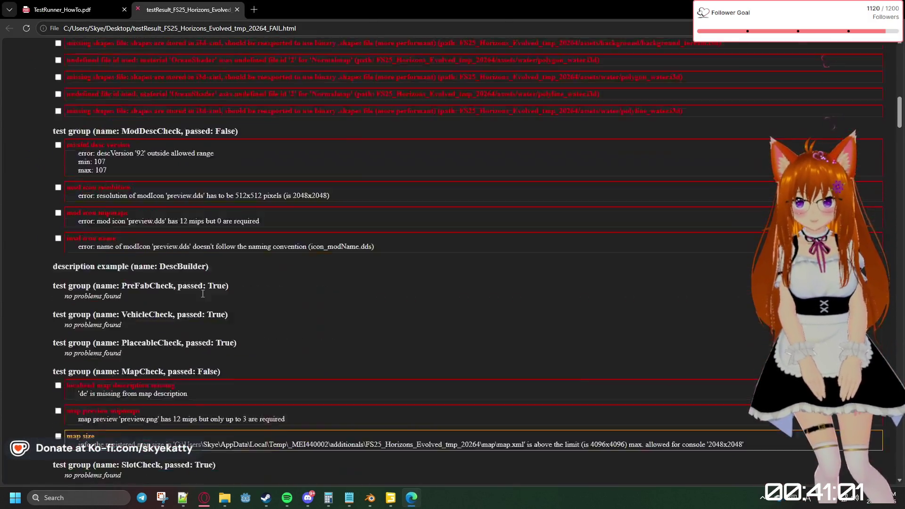
{"action": "scroll", "coordinate": [202, 292], "scroll_direction": "down", "scroll_amount": 3}
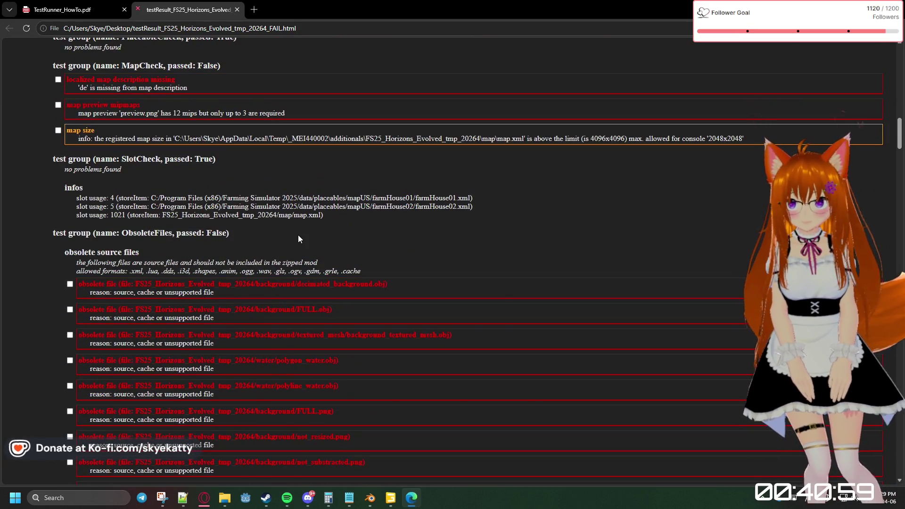
{"action": "scroll", "coordinate": [158, 239], "scroll_direction": "down", "scroll_amount": 1}
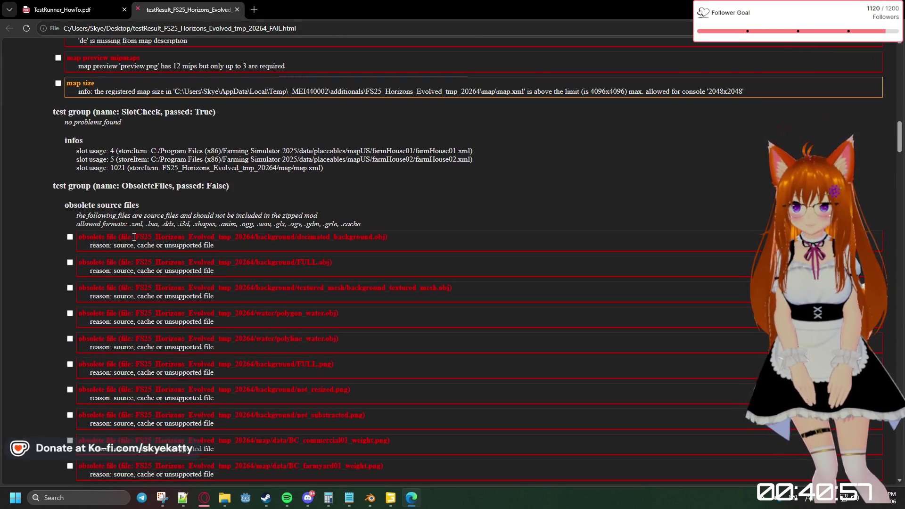
{"action": "scroll", "coordinate": [207, 223], "scroll_direction": "up", "scroll_amount": 2}
{"action": "scroll", "coordinate": [207, 224], "scroll_direction": "down", "scroll_amount": 3}
{"action": "scroll", "coordinate": [207, 224], "scroll_direction": "down", "scroll_amount": 3}
{"action": "scroll", "coordinate": [207, 227], "scroll_direction": "down", "scroll_amount": 3}
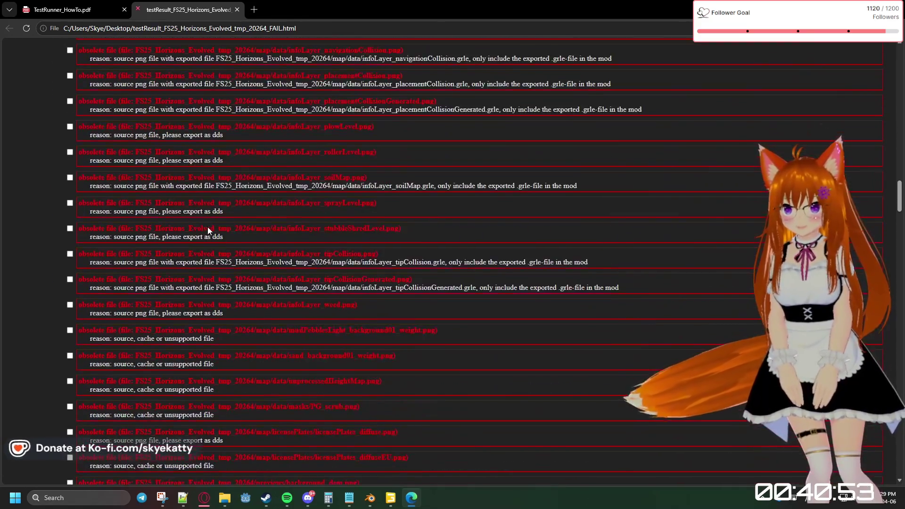
{"action": "scroll", "coordinate": [208, 227], "scroll_direction": "down", "scroll_amount": 3}
{"action": "scroll", "coordinate": [208, 227], "scroll_direction": "down", "scroll_amount": 3}
{"action": "scroll", "coordinate": [207, 227], "scroll_direction": "down", "scroll_amount": 2}
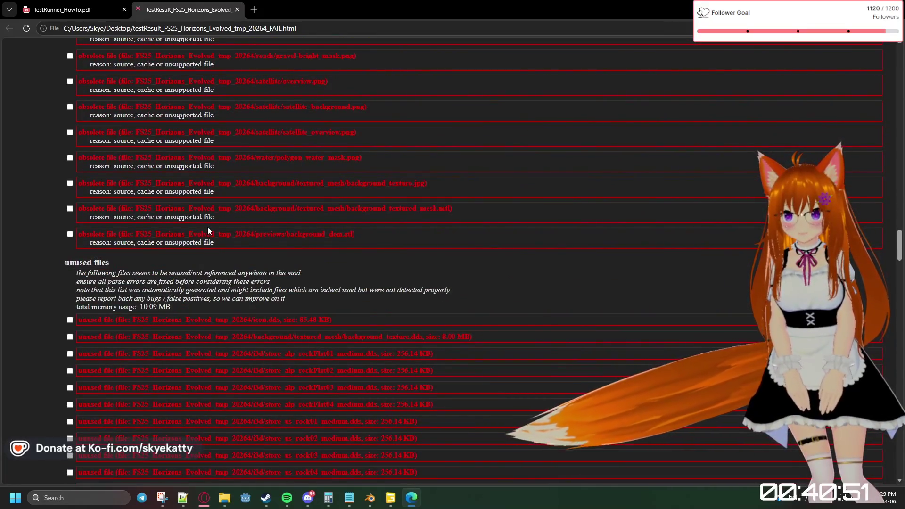
{"action": "scroll", "coordinate": [207, 228], "scroll_direction": "down", "scroll_amount": 1}
{"action": "scroll", "coordinate": [208, 227], "scroll_direction": "down", "scroll_amount": 1}
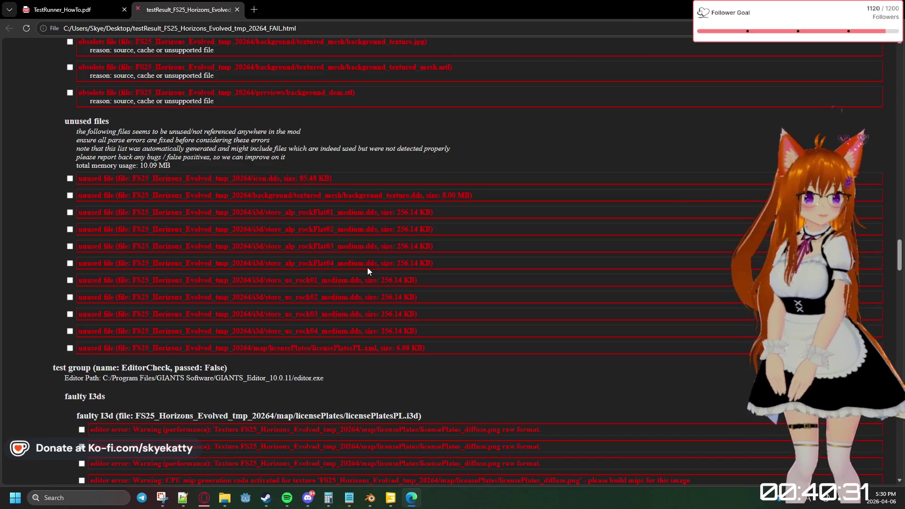
{"action": "left_click", "coordinate": [368, 494]}
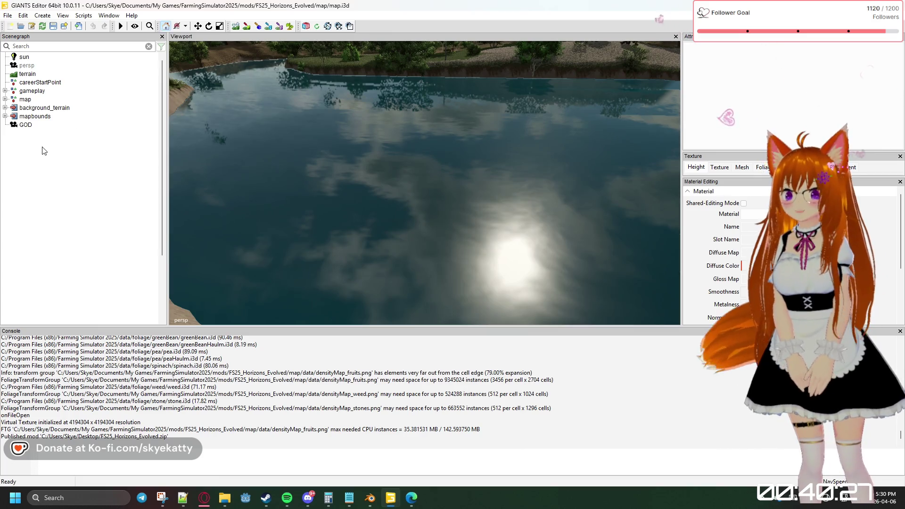
Select the terrain in the Scenegraph to review its height map and occluder settings
{"action": "left_click", "coordinate": [21, 74]}
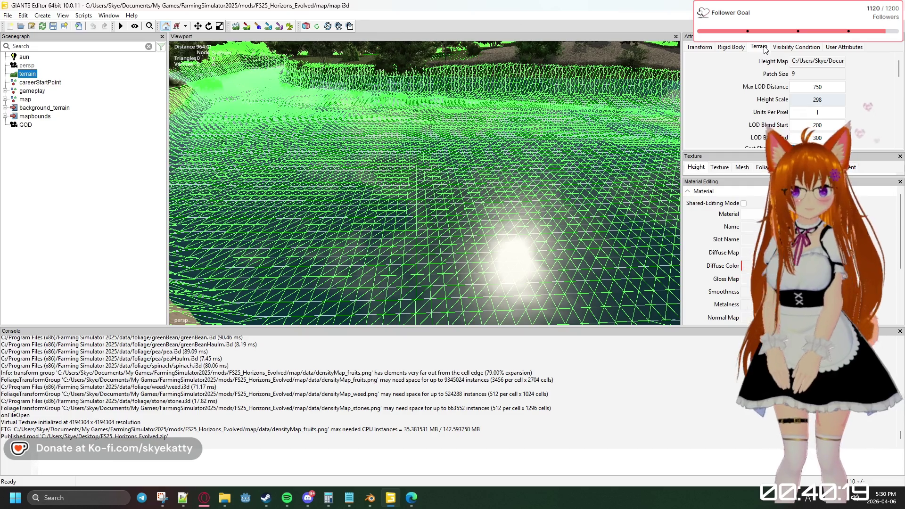
{"action": "scroll", "coordinate": [765, 71], "scroll_direction": "down", "scroll_amount": 2}
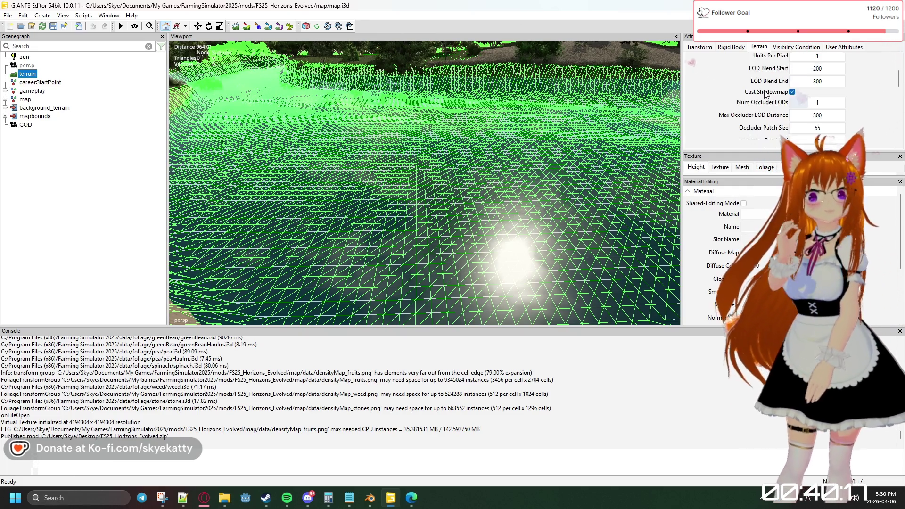
{"action": "scroll", "coordinate": [765, 92], "scroll_direction": "down", "scroll_amount": 2}
{"action": "scroll", "coordinate": [764, 92], "scroll_direction": "down", "scroll_amount": 3}
{"action": "scroll", "coordinate": [765, 93], "scroll_direction": "down", "scroll_amount": 3}
{"action": "scroll", "coordinate": [765, 92], "scroll_direction": "down", "scroll_amount": 2}
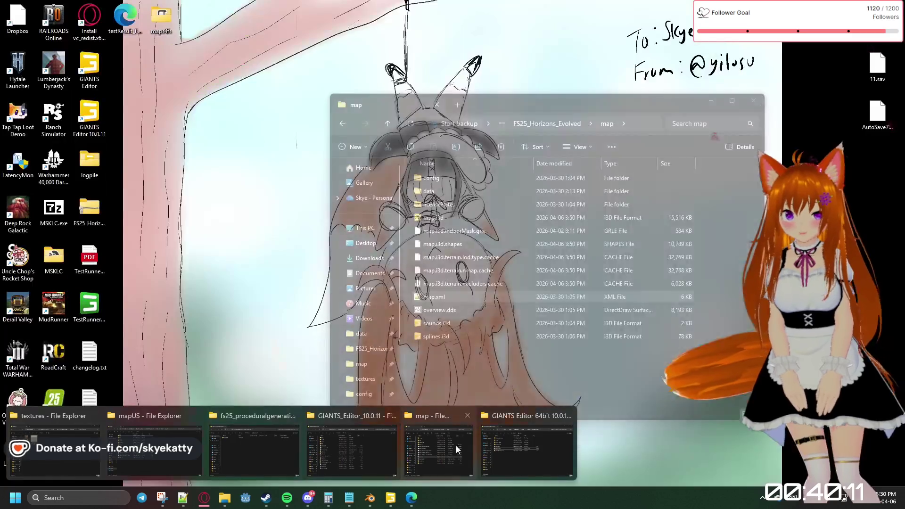
{"action": "mouse_move", "coordinate": [225, 498]}
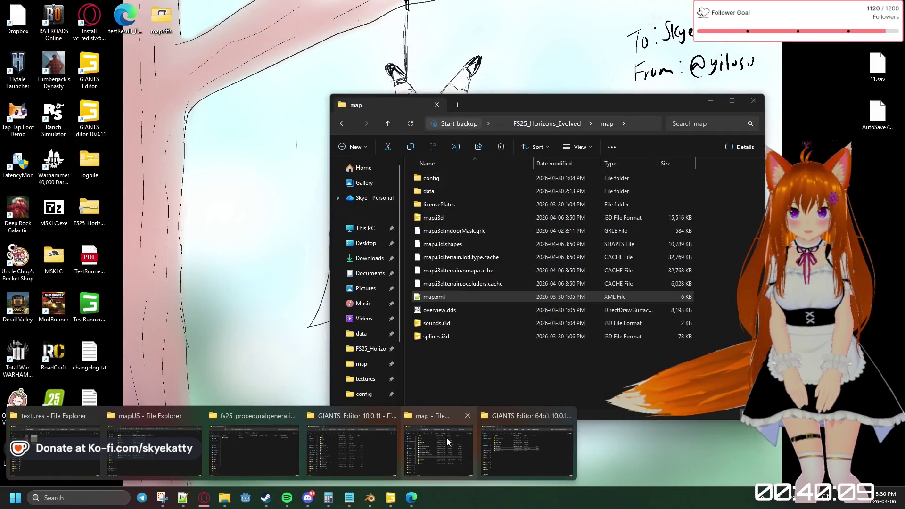
Open splines.i3d from the map folder in GIANTS Editor 10.0.11, confirming the editor version
{"action": "left_click", "coordinate": [446, 438]}
{"action": "double_click", "coordinate": [439, 336]}
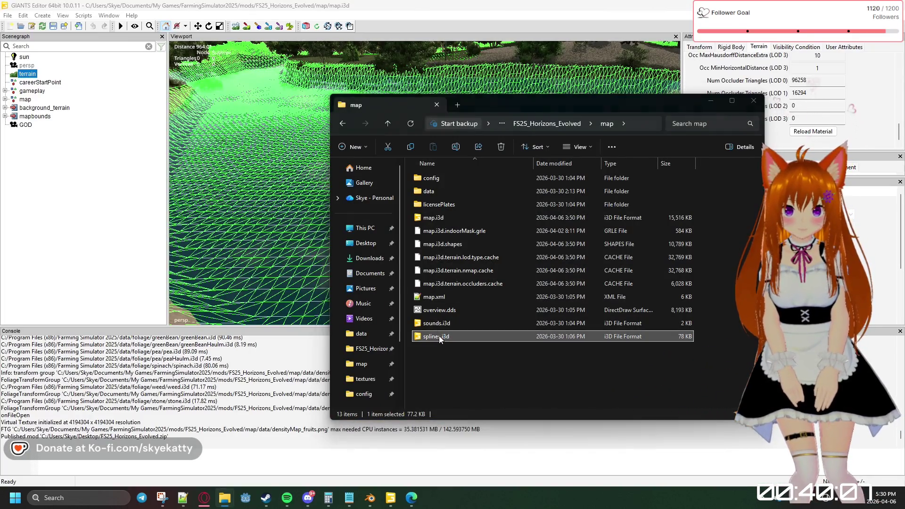
{"action": "left_click", "coordinate": [425, 306]}
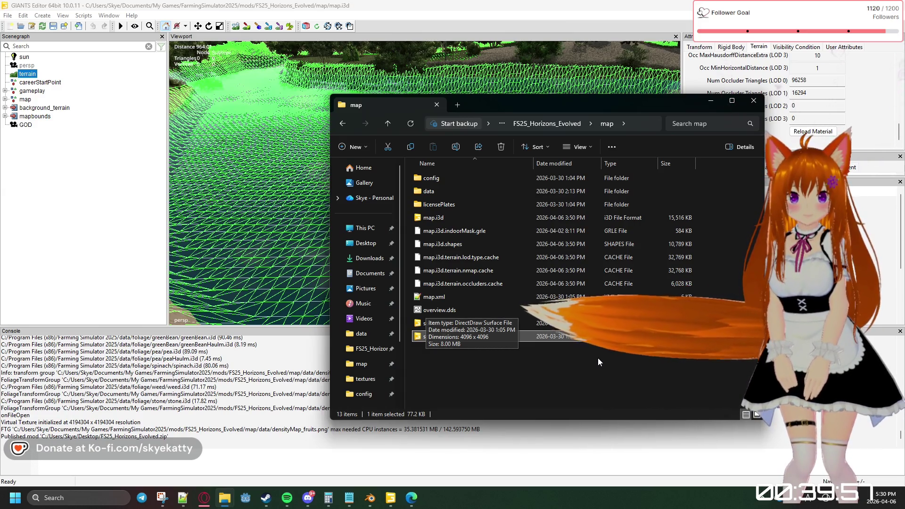
{"action": "key", "text": "Return"}
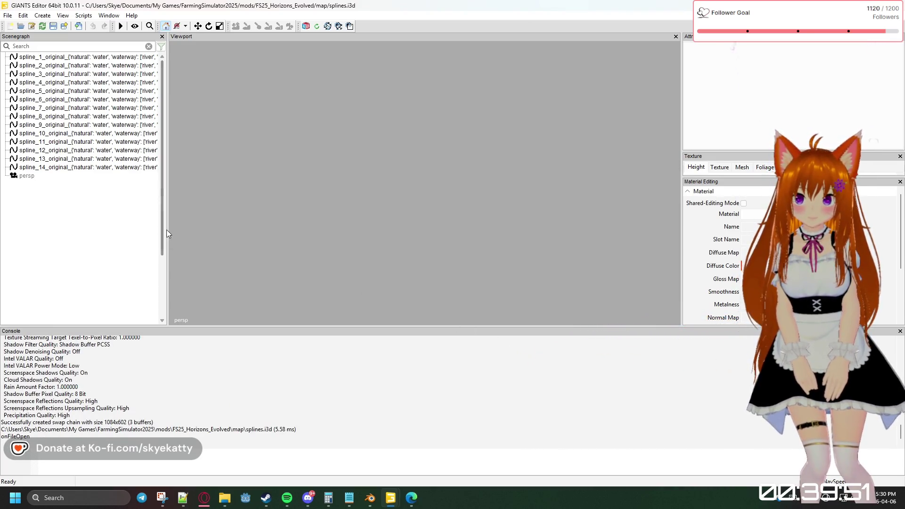
Widen the Scenegraph so full spline names show and select spline_1
{"action": "left_click_drag", "start_coordinate": [164, 230], "coordinate": [251, 229]}
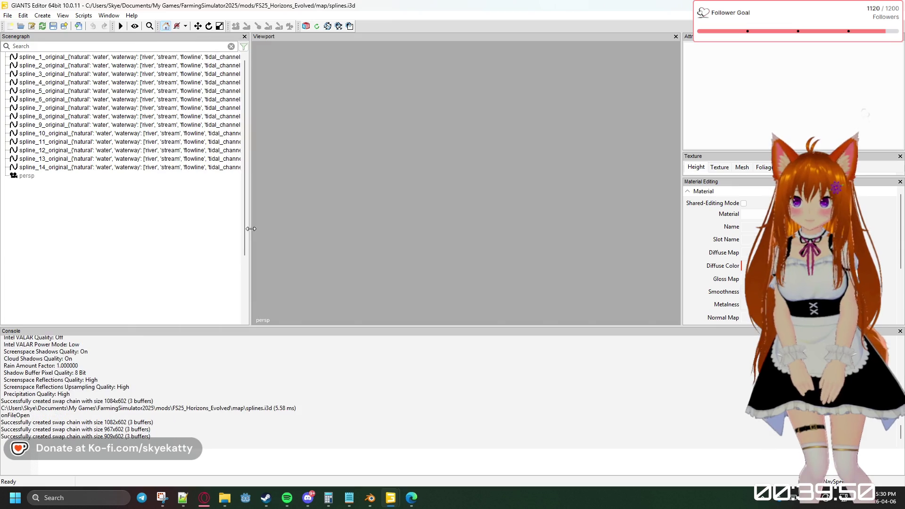
{"action": "left_click", "coordinate": [172, 58]}
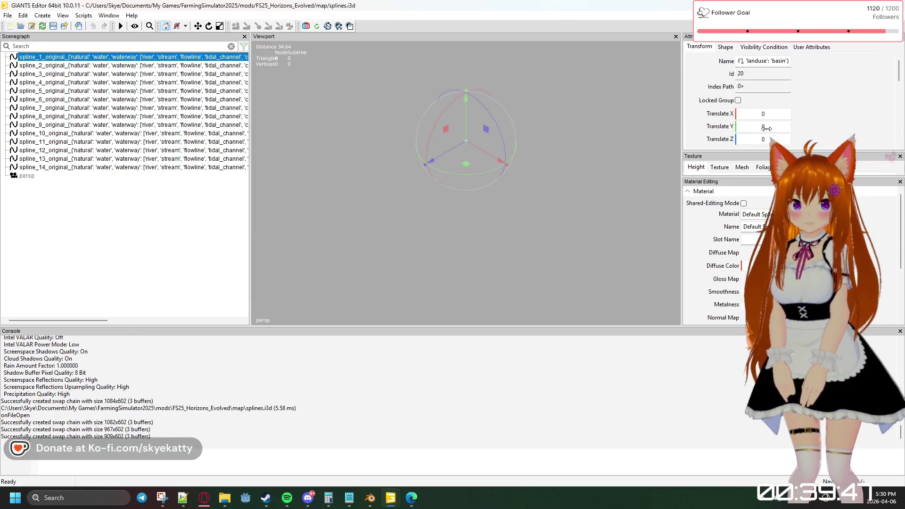
{"action": "scroll", "coordinate": [811, 105], "scroll_direction": "down", "scroll_amount": 2}
{"action": "scroll", "coordinate": [811, 104], "scroll_direction": "up", "scroll_amount": 2}
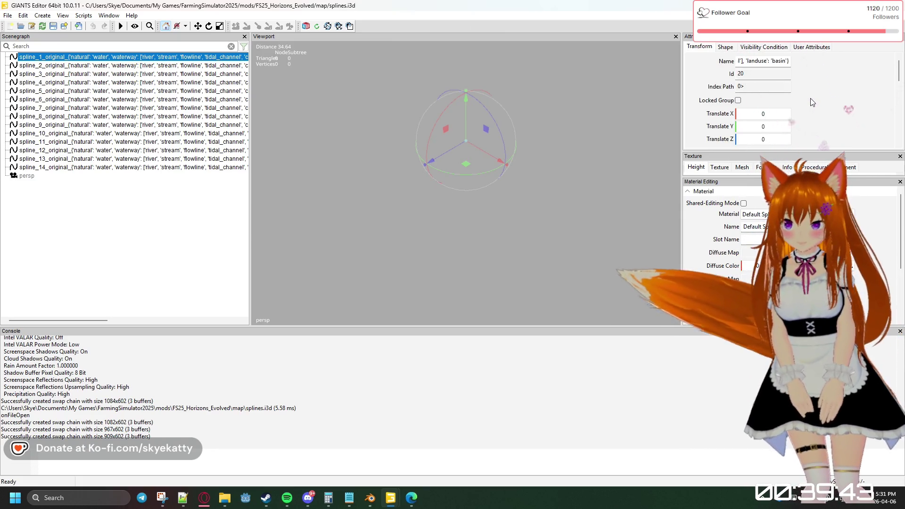
{"action": "scroll", "coordinate": [210, 358], "scroll_direction": "up", "scroll_amount": 2}
{"action": "scroll", "coordinate": [211, 371], "scroll_direction": "up", "scroll_amount": 2}
{"action": "scroll", "coordinate": [212, 384], "scroll_direction": "up", "scroll_amount": 2}
{"action": "scroll", "coordinate": [214, 398], "scroll_direction": "up", "scroll_amount": 2}
{"action": "scroll", "coordinate": [213, 398], "scroll_direction": "up", "scroll_amount": 5}
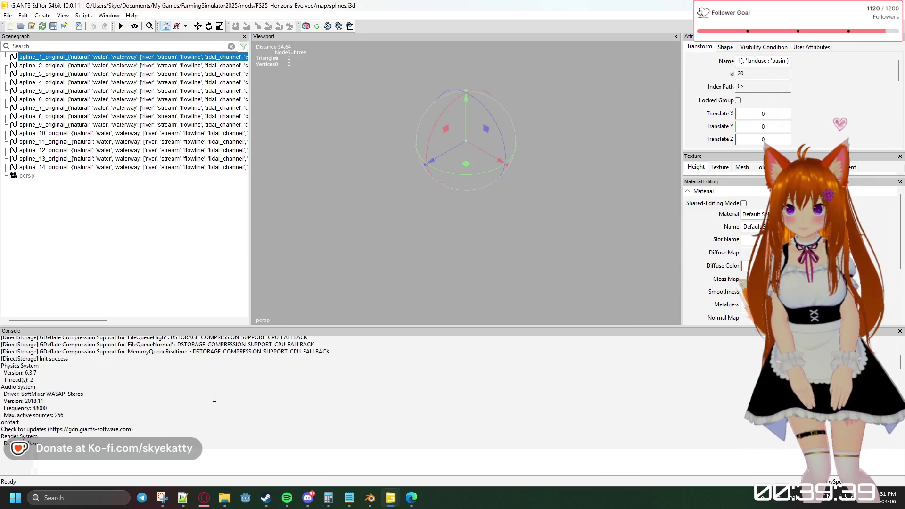
{"action": "scroll", "coordinate": [214, 398], "scroll_direction": "up", "scroll_amount": 1}
{"action": "scroll", "coordinate": [213, 398], "scroll_direction": "up", "scroll_amount": 1}
{"action": "scroll", "coordinate": [214, 397], "scroll_direction": "up", "scroll_amount": 2}
{"action": "scroll", "coordinate": [213, 397], "scroll_direction": "up", "scroll_amount": 2}
{"action": "scroll", "coordinate": [213, 398], "scroll_direction": "down", "scroll_amount": 1}
{"action": "scroll", "coordinate": [214, 398], "scroll_direction": "down", "scroll_amount": 1}
{"action": "scroll", "coordinate": [214, 397], "scroll_direction": "down", "scroll_amount": 1}
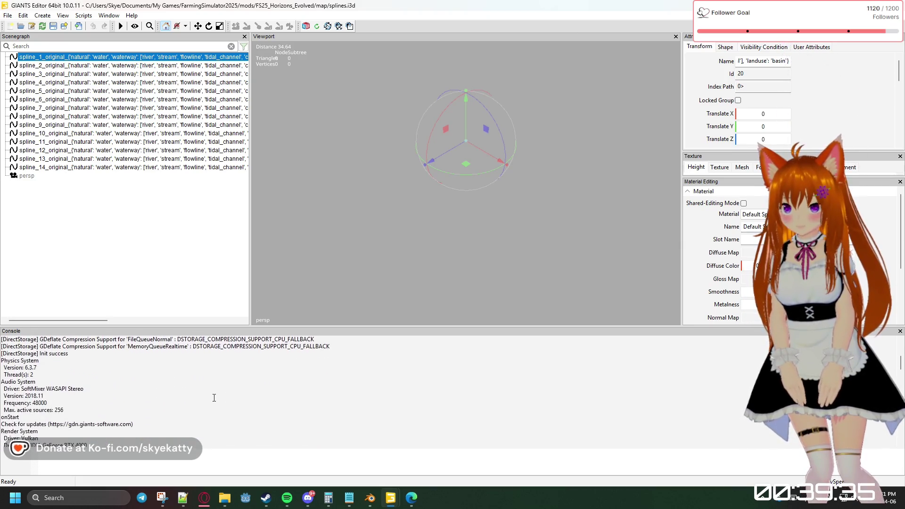
{"action": "scroll", "coordinate": [213, 398], "scroll_direction": "down", "scroll_amount": 1}
{"action": "scroll", "coordinate": [214, 397], "scroll_direction": "down", "scroll_amount": 2}
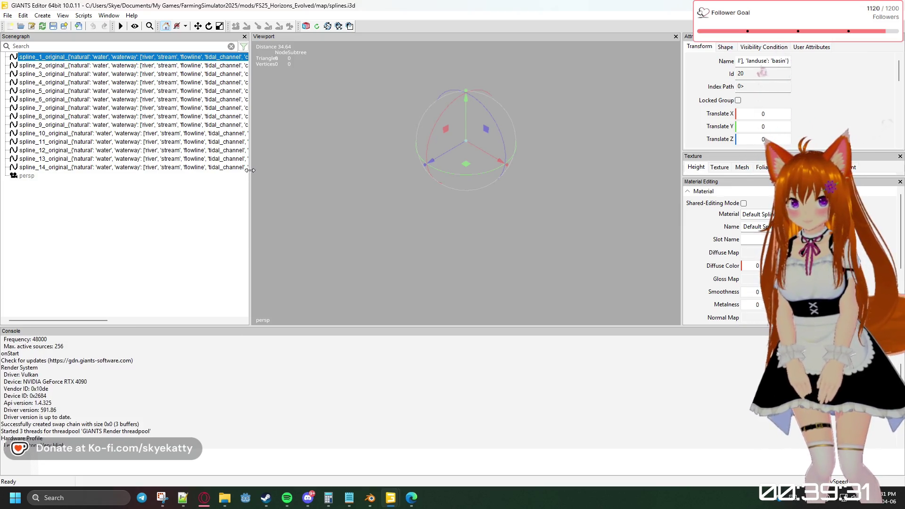
{"action": "left_click_drag", "start_coordinate": [250, 170], "coordinate": [357, 210]}
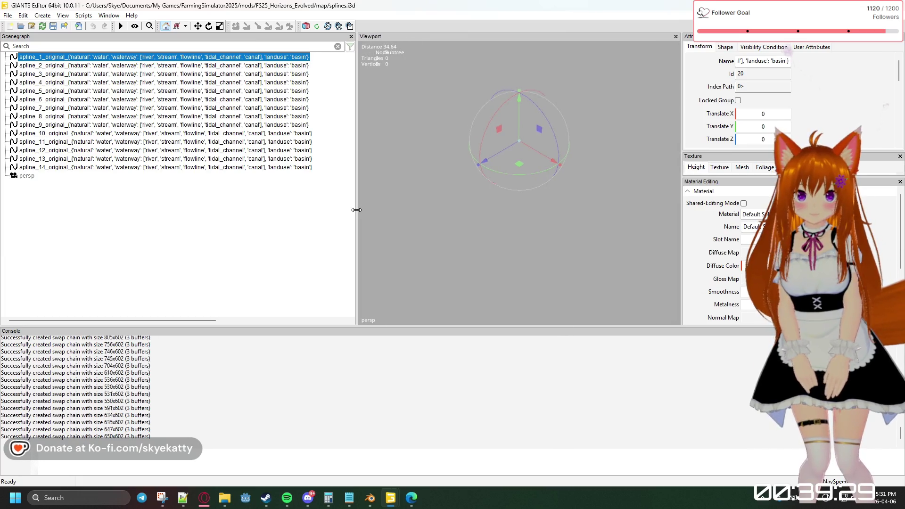
{"action": "scroll", "coordinate": [496, 251], "scroll_direction": "down", "scroll_amount": 1}
{"action": "scroll", "coordinate": [499, 250], "scroll_direction": "down", "scroll_amount": 1}
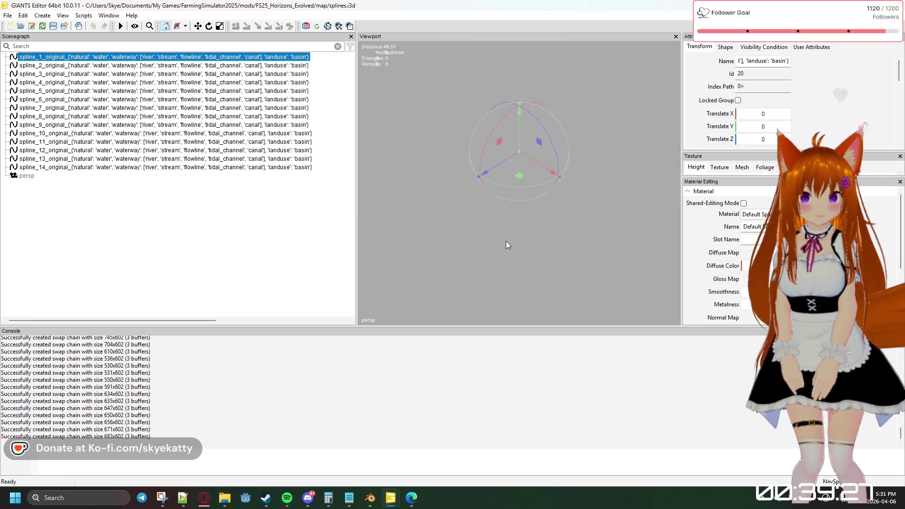
Orbit and pull back over the red spline network around spline_1, then select spline_2
{"action": "middle_click_drag", "start_coordinate": [552, 257], "coordinate": [491, 242]}
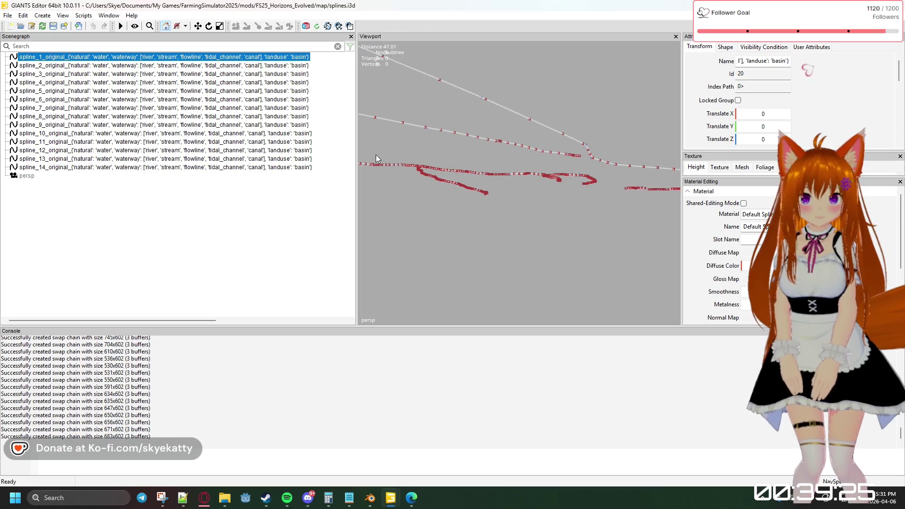
{"action": "middle_click_drag", "start_coordinate": [378, 152], "coordinate": [484, 297]}
{"action": "scroll", "coordinate": [510, 250], "scroll_direction": "down", "scroll_amount": 3}
{"action": "mouse_move", "coordinate": [470, 205]}
{"action": "middle_mouse_down"}
{"action": "mouse_move", "coordinate": [523, 128]}
{"action": "mouse_move", "coordinate": [589, 293]}
{"action": "mouse_move", "coordinate": [458, 258]}
{"action": "middle_mouse_up"}
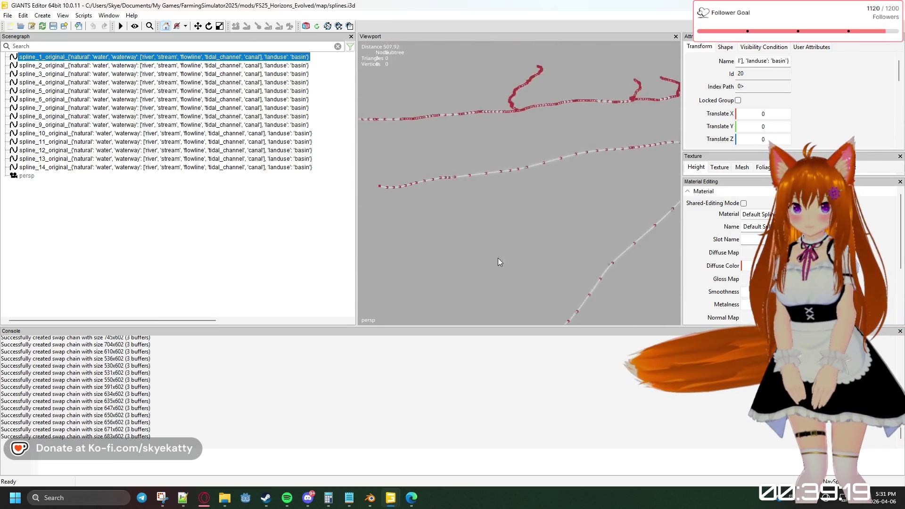
{"action": "scroll", "coordinate": [457, 255], "scroll_direction": "down", "scroll_amount": 3}
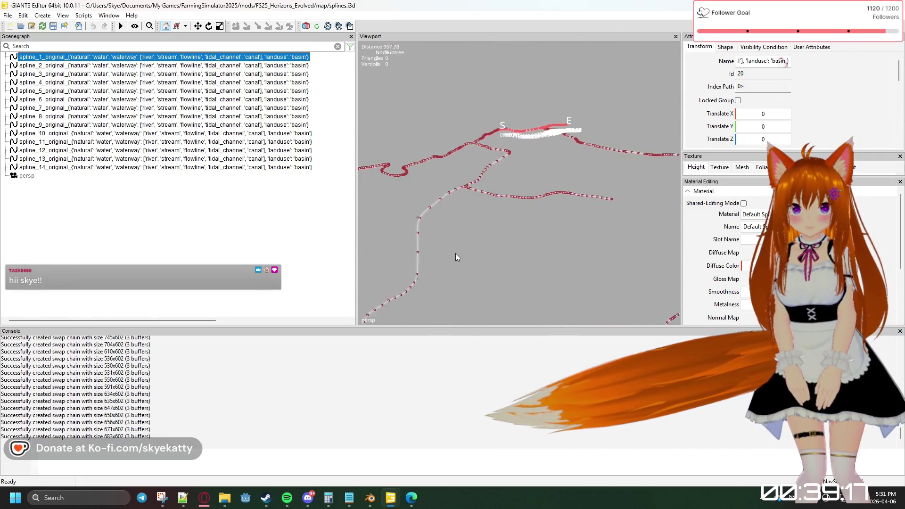
{"action": "mouse_move", "coordinate": [443, 255]}
{"action": "middle_mouse_down"}
{"action": "mouse_move", "coordinate": [581, 271]}
{"action": "mouse_move", "coordinate": [524, 255]}
{"action": "mouse_move", "coordinate": [528, 224]}
{"action": "middle_mouse_up"}
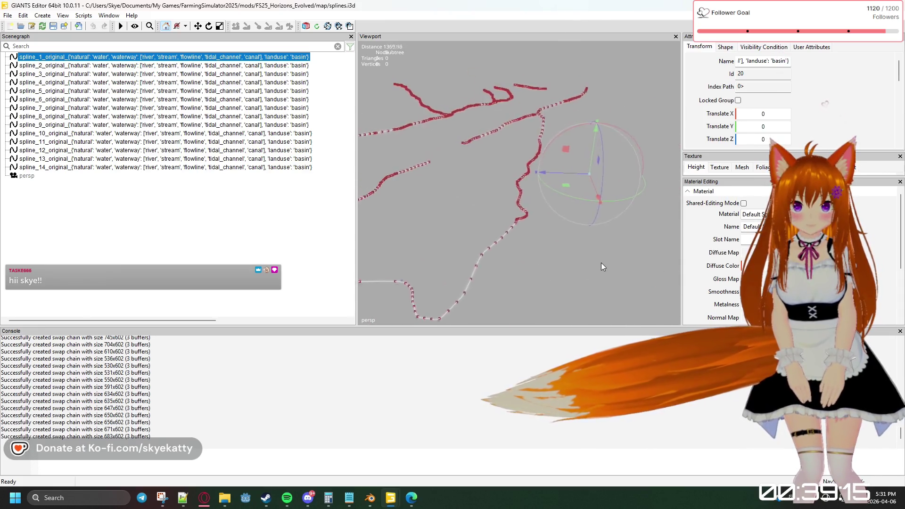
{"action": "scroll", "coordinate": [528, 225], "scroll_direction": "up", "scroll_amount": 2}
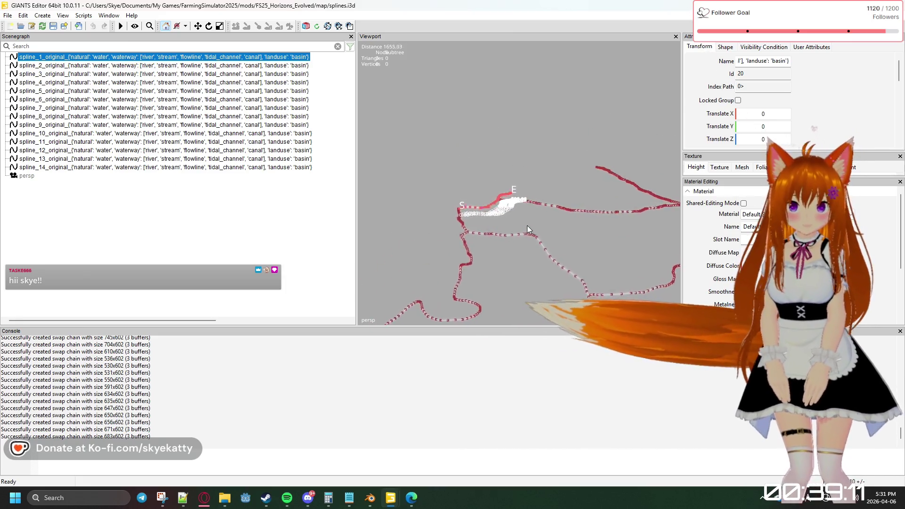
{"action": "mouse_move", "coordinate": [526, 226]}
{"action": "middle_mouse_down"}
{"action": "mouse_move", "coordinate": [426, 265]}
{"action": "mouse_move", "coordinate": [506, 246]}
{"action": "mouse_move", "coordinate": [482, 240]}
{"action": "mouse_move", "coordinate": [486, 229]}
{"action": "mouse_move", "coordinate": [544, 228]}
{"action": "mouse_move", "coordinate": [546, 247]}
{"action": "mouse_move", "coordinate": [576, 233]}
{"action": "mouse_move", "coordinate": [624, 273]}
{"action": "mouse_move", "coordinate": [621, 289]}
{"action": "mouse_move", "coordinate": [558, 293]}
{"action": "mouse_move", "coordinate": [589, 272]}
{"action": "mouse_move", "coordinate": [560, 239]}
{"action": "middle_mouse_up"}
{"action": "scroll", "coordinate": [549, 241], "scroll_direction": "down", "scroll_amount": 2}
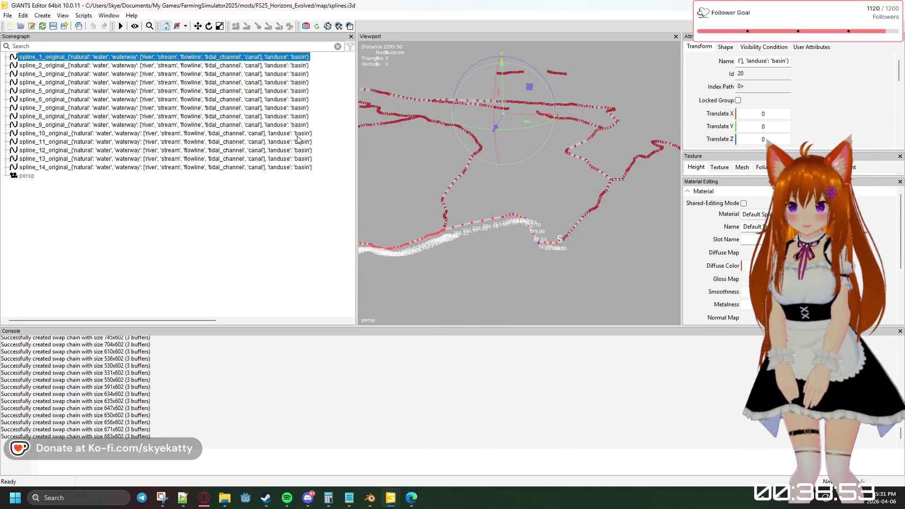
{"action": "left_click", "coordinate": [266, 66]}
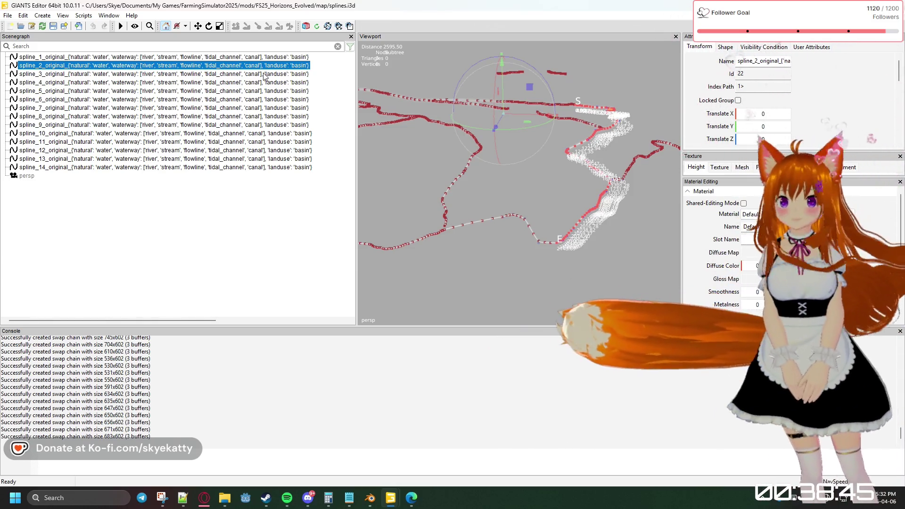
Step through splines 14 down to 9 in the Scenegraph to trace each one's course
{"action": "left_click", "coordinate": [260, 168]}
{"action": "left_click", "coordinate": [259, 159]}
{"action": "mouse_move", "coordinate": [473, 202]}
{"action": "right_mouse_down"}
{"action": "mouse_move", "coordinate": [386, 196]}
{"action": "mouse_move", "coordinate": [457, 196]}
{"action": "right_mouse_up"}
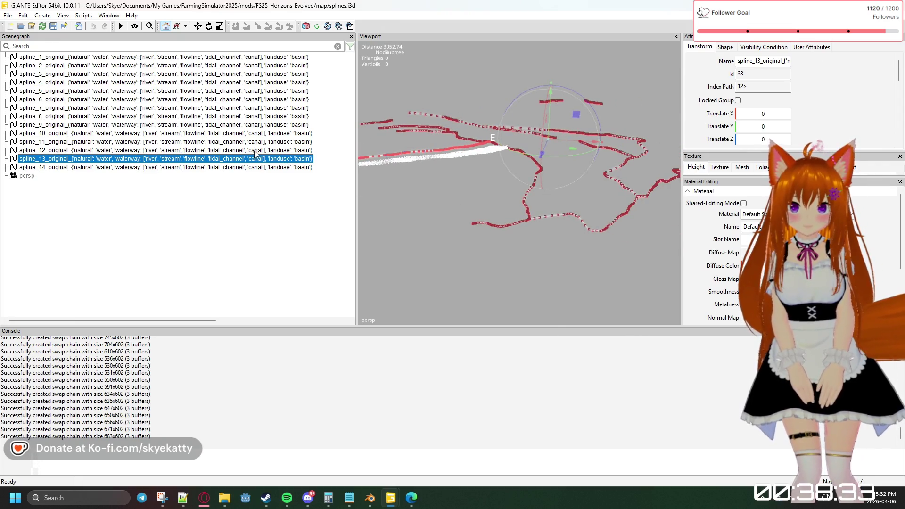
{"action": "key", "text": "Up"}
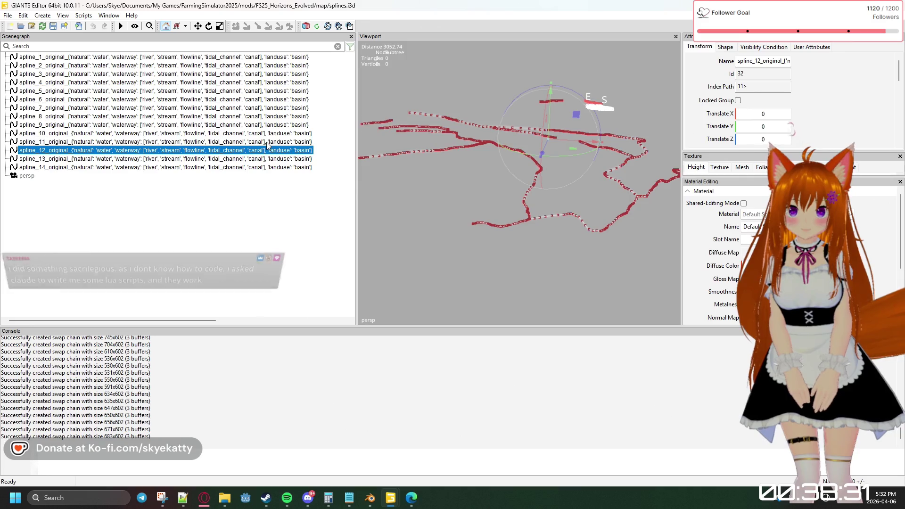
{"action": "left_click", "coordinate": [269, 141]}
{"action": "left_click", "coordinate": [273, 134]}
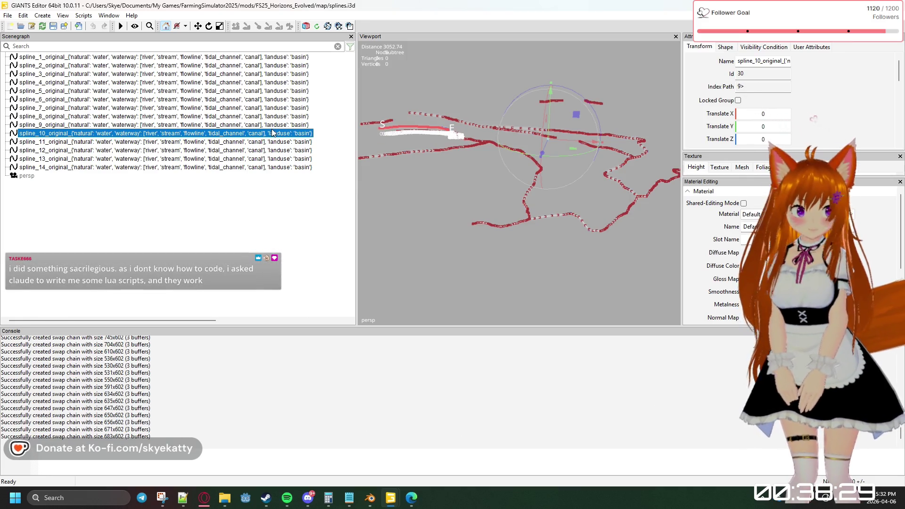
{"action": "left_click", "coordinate": [279, 125]}
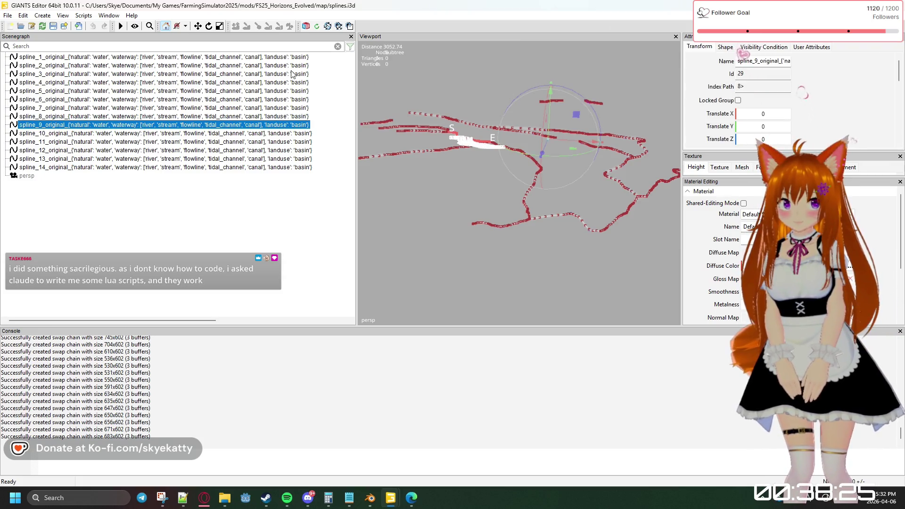
{"action": "key", "text": "Escape"}
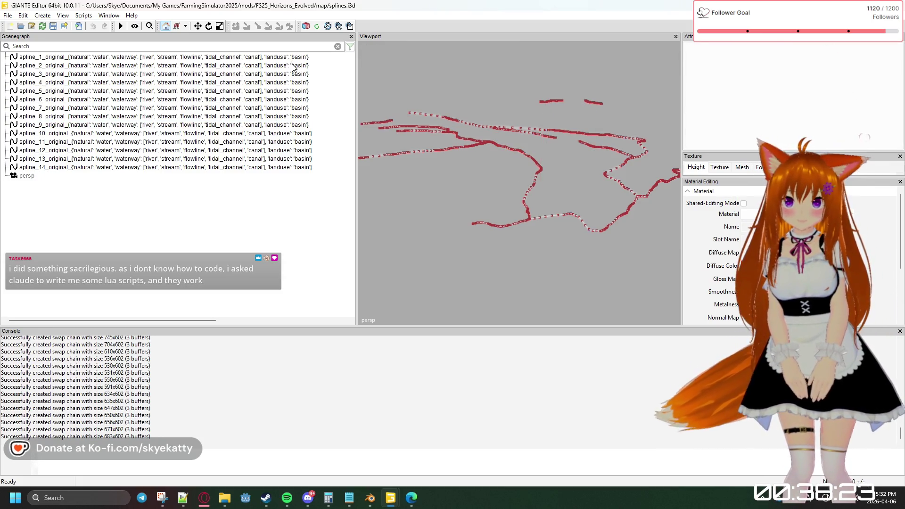
Select splines 2, 3, 5 and 8, orbiting close around spline_8, then shrink the window to reveal map.i3d
{"action": "left_click", "coordinate": [293, 66]}
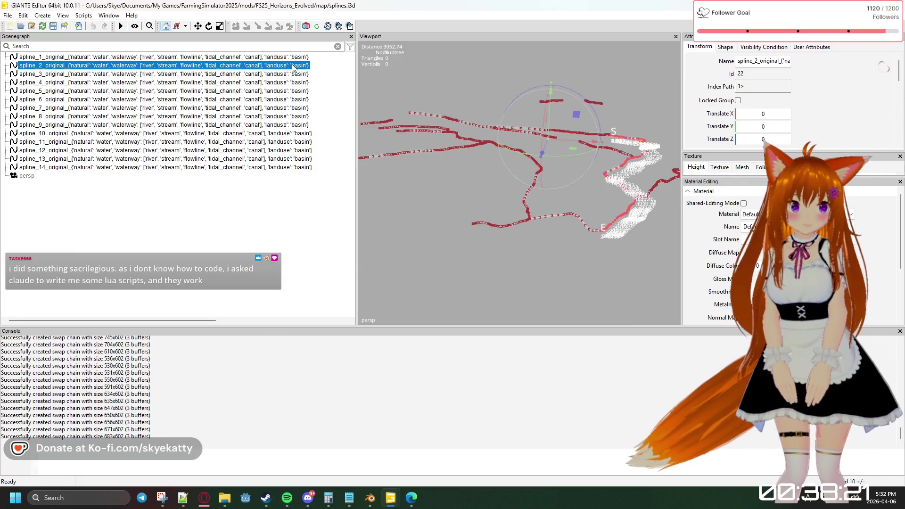
{"action": "left_click", "coordinate": [293, 74]}
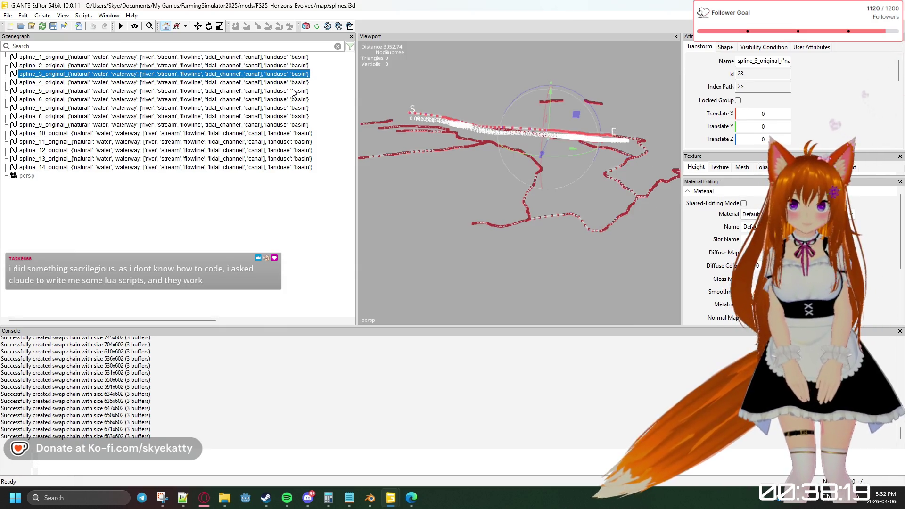
{"action": "left_click", "coordinate": [294, 91]}
{"action": "left_click", "coordinate": [289, 116]}
{"action": "middle_click_drag", "start_coordinate": [434, 162], "coordinate": [421, 190]}
{"action": "middle_click_drag", "start_coordinate": [505, 167], "coordinate": [505, 145]}
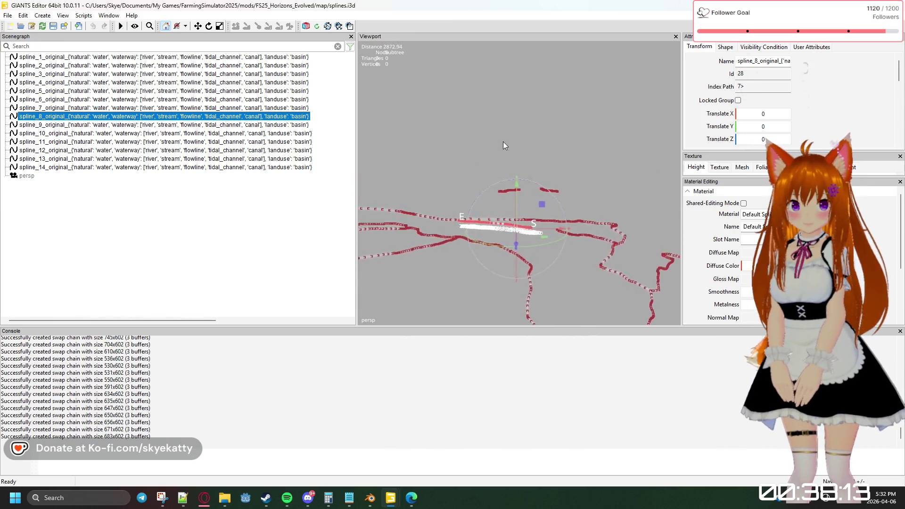
{"action": "mouse_move", "coordinate": [506, 145]}
{"action": "middle_mouse_down"}
{"action": "mouse_move", "coordinate": [500, 140]}
{"action": "mouse_move", "coordinate": [501, 215]}
{"action": "middle_mouse_up"}
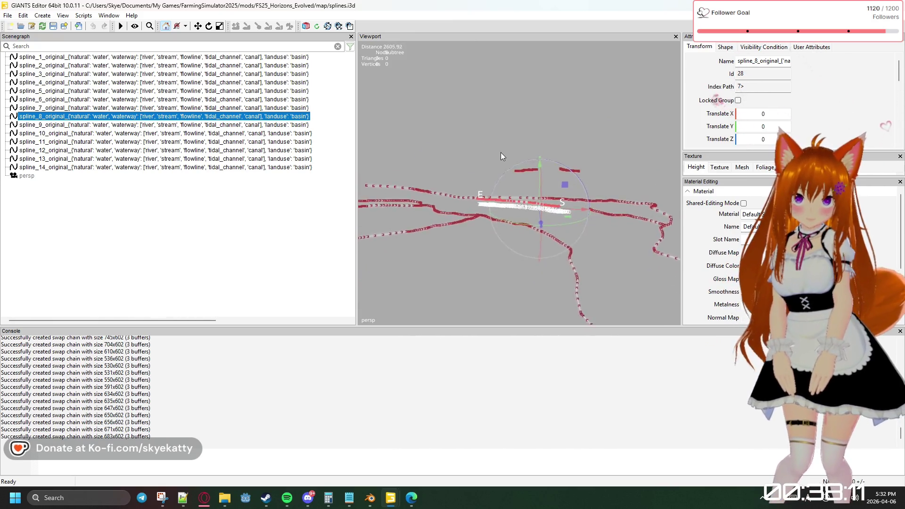
{"action": "scroll", "coordinate": [501, 216], "scroll_direction": "up", "scroll_amount": 2}
{"action": "scroll", "coordinate": [501, 215], "scroll_direction": "up", "scroll_amount": 2}
{"action": "scroll", "coordinate": [501, 214], "scroll_direction": "up", "scroll_amount": 2}
{"action": "scroll", "coordinate": [501, 213], "scroll_direction": "up", "scroll_amount": 2}
{"action": "mouse_move", "coordinate": [501, 211]}
{"action": "middle_mouse_down"}
{"action": "mouse_move", "coordinate": [541, 232]}
{"action": "mouse_move", "coordinate": [502, 233]}
{"action": "mouse_move", "coordinate": [503, 208]}
{"action": "mouse_move", "coordinate": [483, 212]}
{"action": "mouse_move", "coordinate": [478, 231]}
{"action": "middle_mouse_up"}
{"action": "scroll", "coordinate": [503, 209], "scroll_direction": "up", "scroll_amount": 2}
{"action": "scroll", "coordinate": [503, 208], "scroll_direction": "up", "scroll_amount": 2}
{"action": "scroll", "coordinate": [503, 208], "scroll_direction": "up", "scroll_amount": 2}
{"action": "scroll", "coordinate": [503, 209], "scroll_direction": "up", "scroll_amount": 2}
{"action": "left_click", "coordinate": [487, 236]}
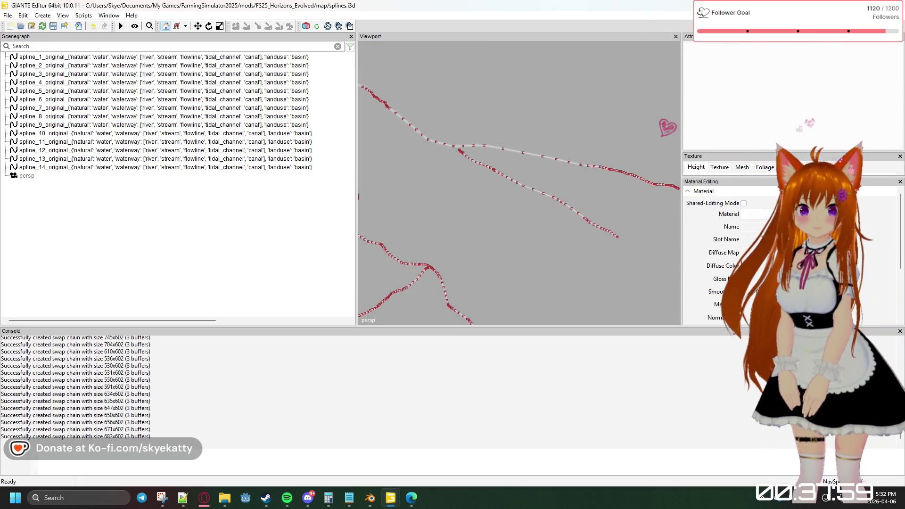
{"action": "left_click", "coordinate": [873, 5]}
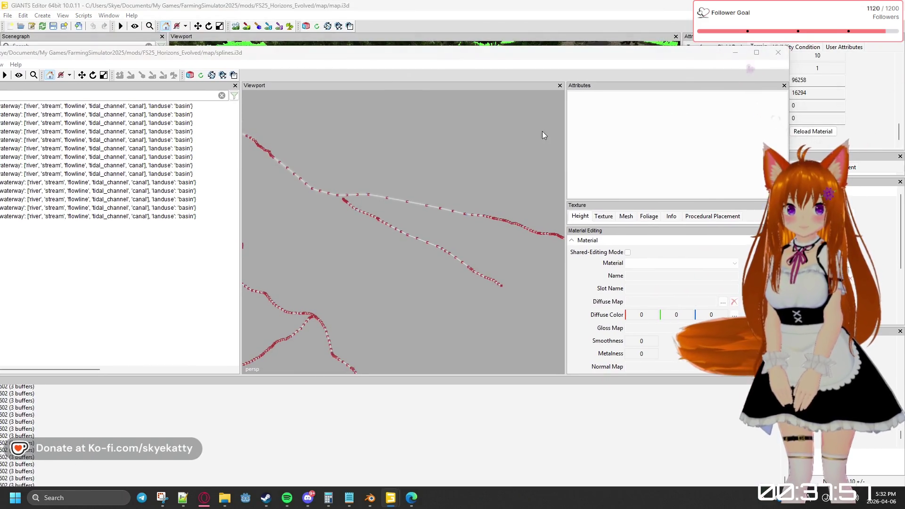
Close splines.i3d without saving and switch to the map.i3d editor, deselecting the terrain
{"action": "key", "text": "alt+F4"}
{"action": "left_click", "coordinate": [405, 298]}
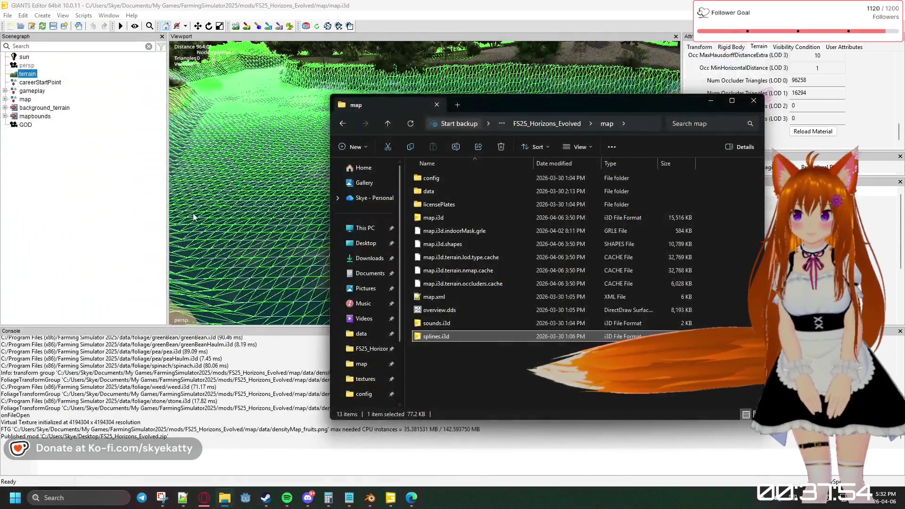
{"action": "left_click", "coordinate": [193, 217]}
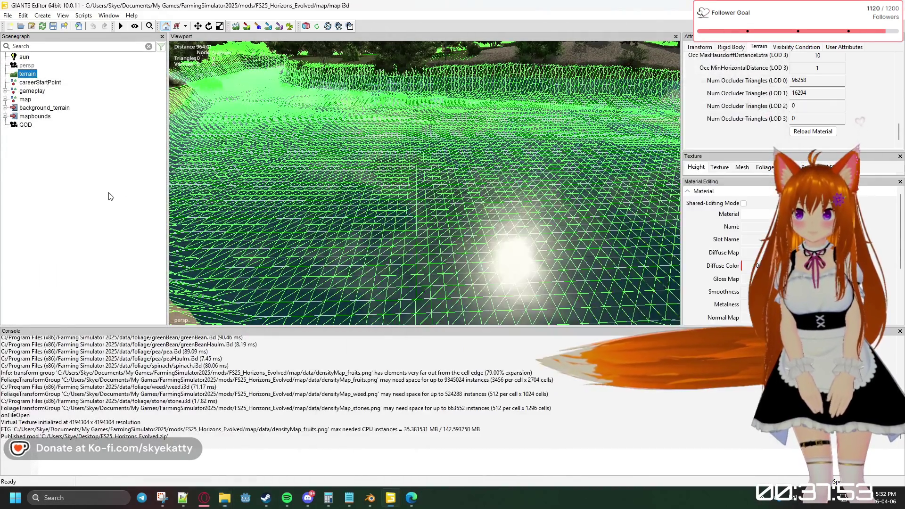
{"action": "left_click", "coordinate": [111, 196]}
{"action": "scroll", "coordinate": [275, 199], "scroll_direction": "down", "scroll_amount": 10}
{"action": "scroll", "coordinate": [348, 179], "scroll_direction": "down", "scroll_amount": 8}
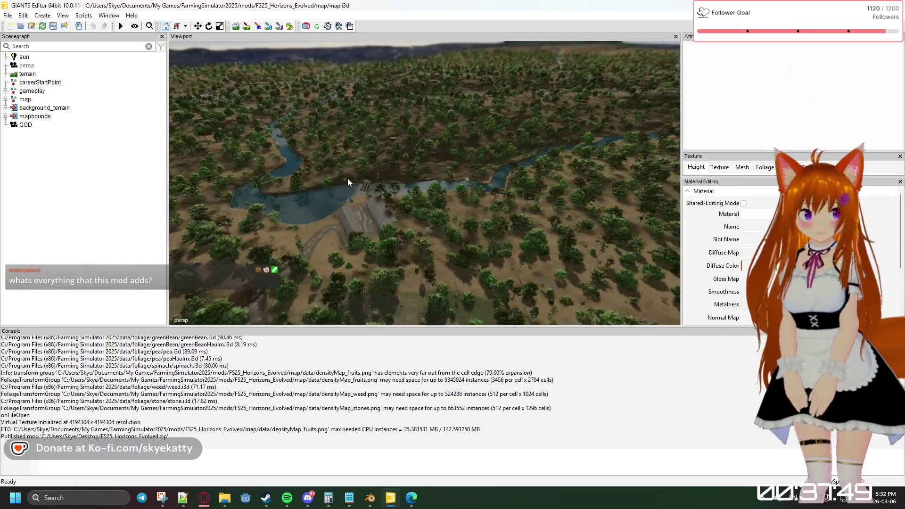
{"action": "scroll", "coordinate": [304, 173], "scroll_direction": "down", "scroll_amount": 3}
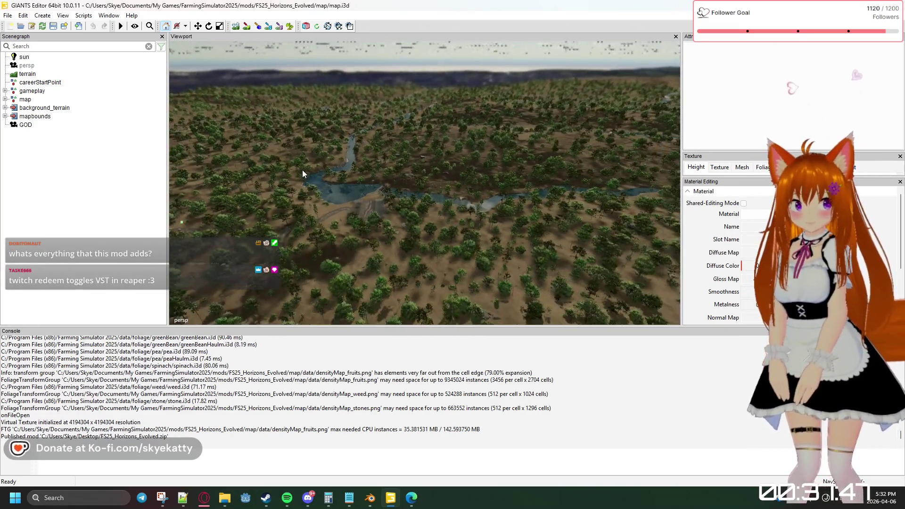
{"action": "scroll", "coordinate": [303, 173], "scroll_direction": "down", "scroll_amount": 3}
{"action": "scroll", "coordinate": [303, 173], "scroll_direction": "down", "scroll_amount": 2}
Fly the camera across the forest toward the pond, river and horizon, then exit the editor at the save prompt
{"action": "key", "text": "a"}
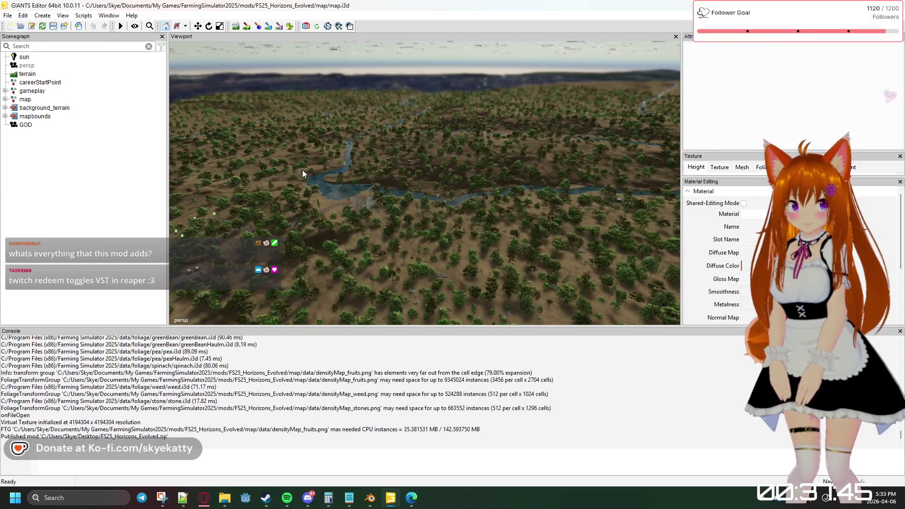
{"action": "scroll", "coordinate": [302, 173], "scroll_direction": "up", "scroll_amount": 3}
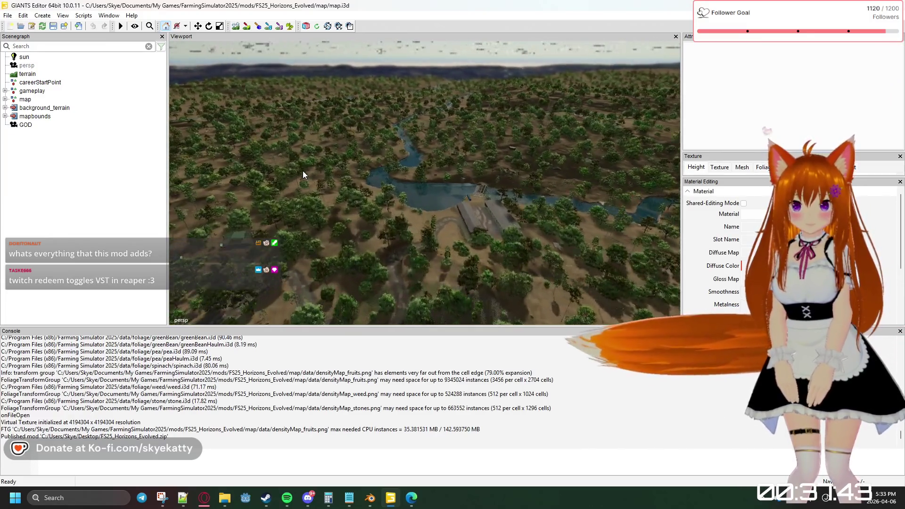
{"action": "scroll", "coordinate": [303, 174], "scroll_direction": "up", "scroll_amount": 3}
{"action": "scroll", "coordinate": [304, 171], "scroll_direction": "up", "scroll_amount": 2}
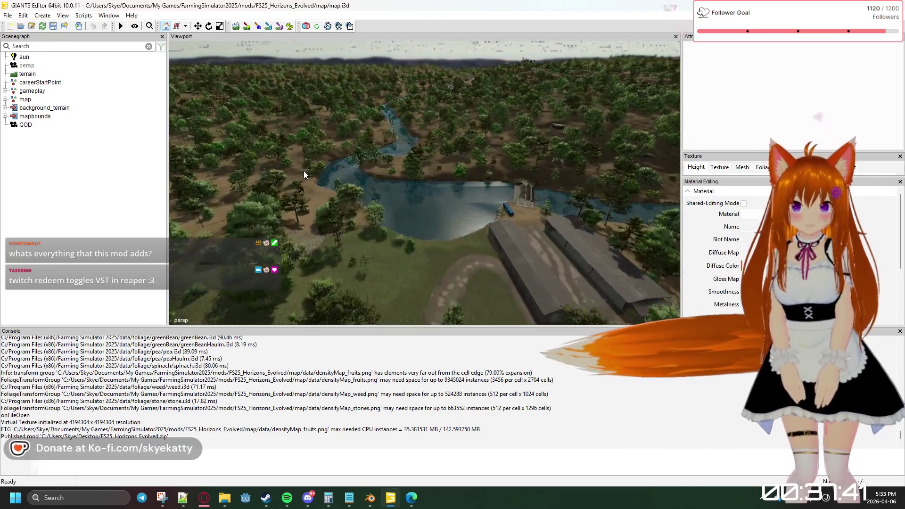
{"action": "scroll", "coordinate": [303, 171], "scroll_direction": "up", "scroll_amount": 2}
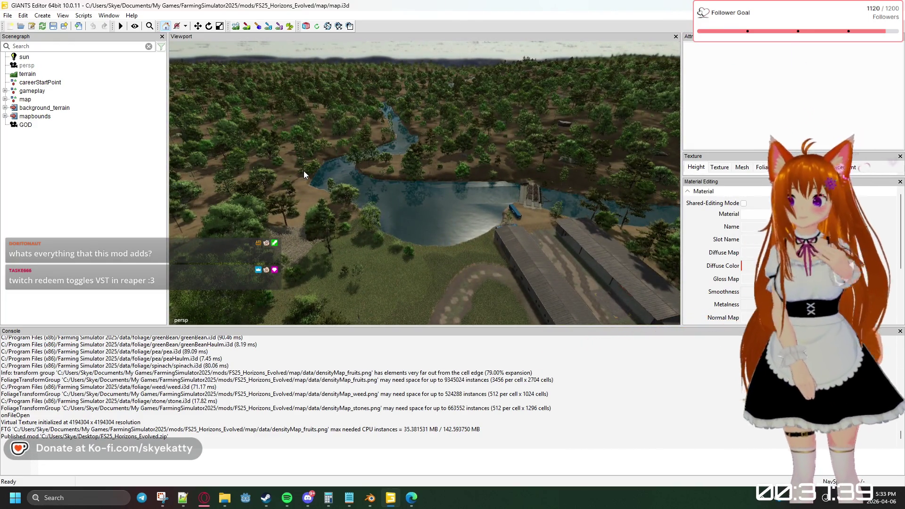
{"action": "mouse_move", "coordinate": [397, 211]}
{"action": "right_mouse_down"}
{"action": "mouse_move", "coordinate": [386, 254]}
{"action": "mouse_move", "coordinate": [335, 249]}
{"action": "mouse_move", "coordinate": [526, 257]}
{"action": "right_mouse_up"}
{"action": "scroll", "coordinate": [336, 248], "scroll_direction": "down", "scroll_amount": 3}
{"action": "middle_click_drag", "start_coordinate": [526, 260], "coordinate": [420, 233]}
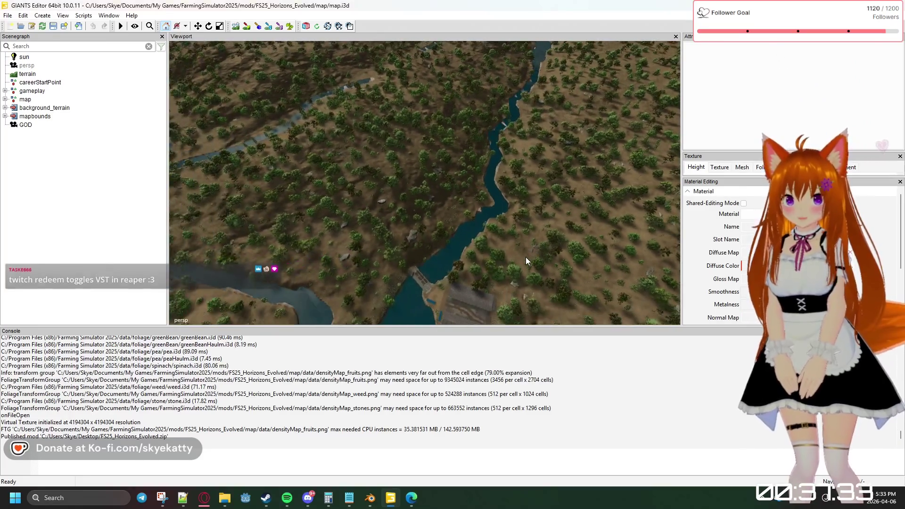
{"action": "scroll", "coordinate": [420, 233], "scroll_direction": "up", "scroll_amount": 2}
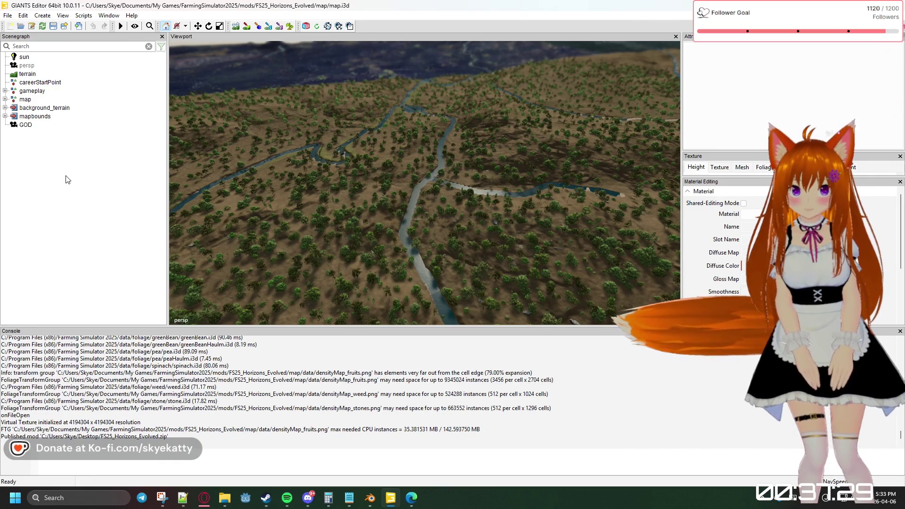
{"action": "scroll", "coordinate": [494, 171], "scroll_direction": "down", "scroll_amount": 2}
{"action": "scroll", "coordinate": [516, 161], "scroll_direction": "down", "scroll_amount": 2}
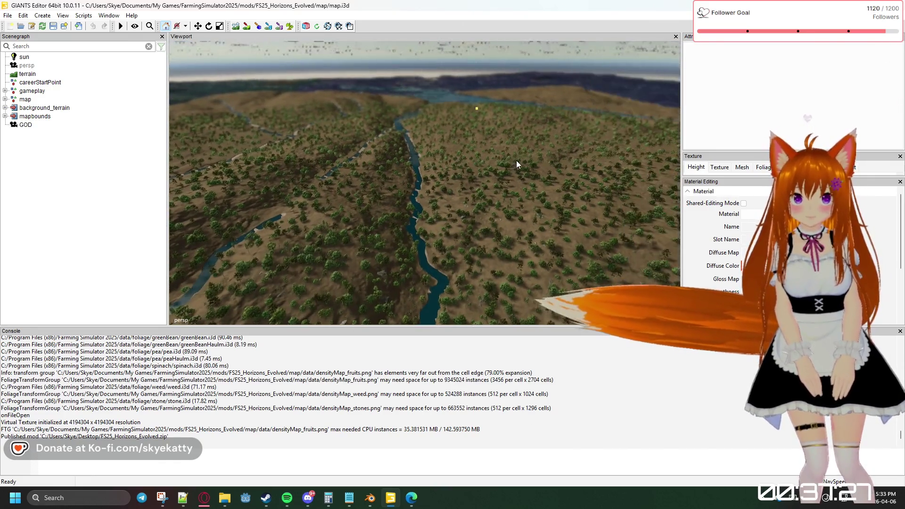
{"action": "mouse_move", "coordinate": [566, 155]}
{"action": "middle_mouse_down"}
{"action": "mouse_move", "coordinate": [251, 168]}
{"action": "mouse_move", "coordinate": [420, 176]}
{"action": "mouse_move", "coordinate": [349, 174]}
{"action": "mouse_move", "coordinate": [394, 173]}
{"action": "mouse_move", "coordinate": [316, 165]}
{"action": "mouse_move", "coordinate": [281, 139]}
{"action": "mouse_move", "coordinate": [236, 141]}
{"action": "mouse_move", "coordinate": [415, 171]}
{"action": "mouse_move", "coordinate": [414, 196]}
{"action": "middle_mouse_up"}
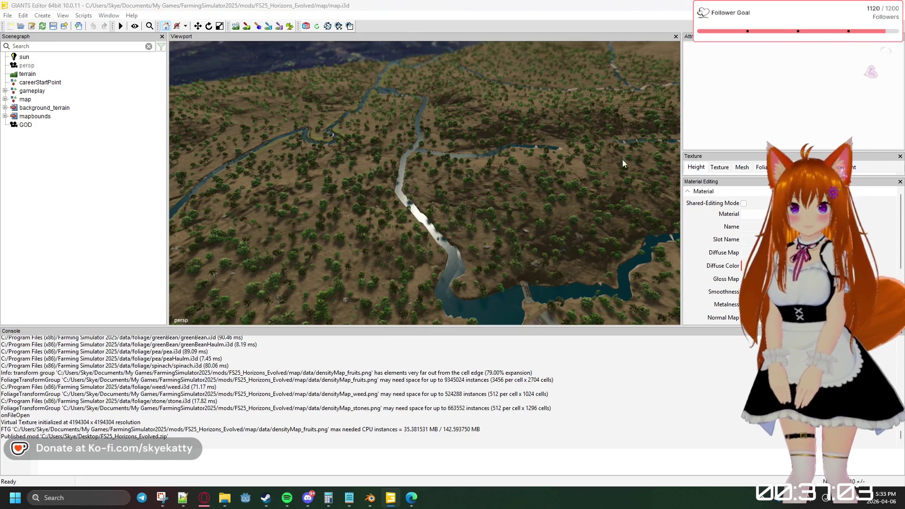
{"action": "key", "text": "alt+F4"}
{"action": "left_click", "coordinate": [506, 250]}
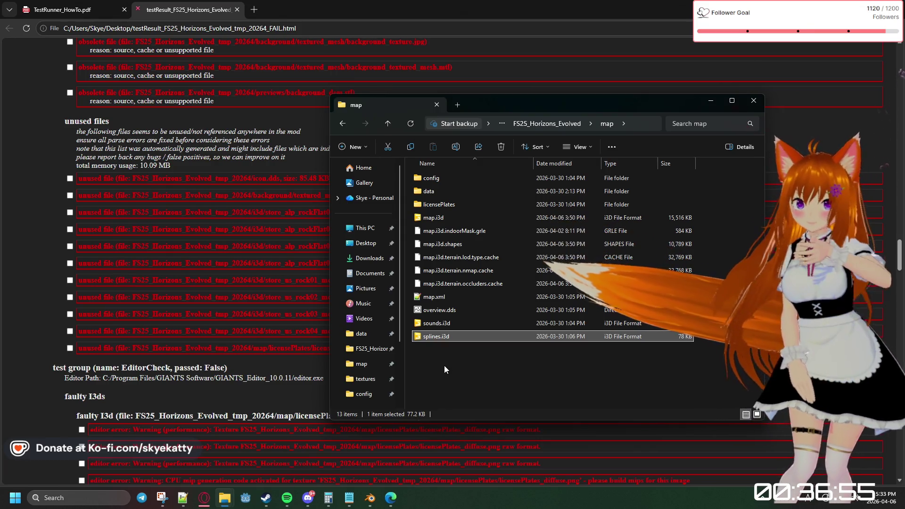
Delete splines.i3d from the map folder and go up to the FS25_Horizons_Evolved folder
{"action": "key", "text": "Delete"}
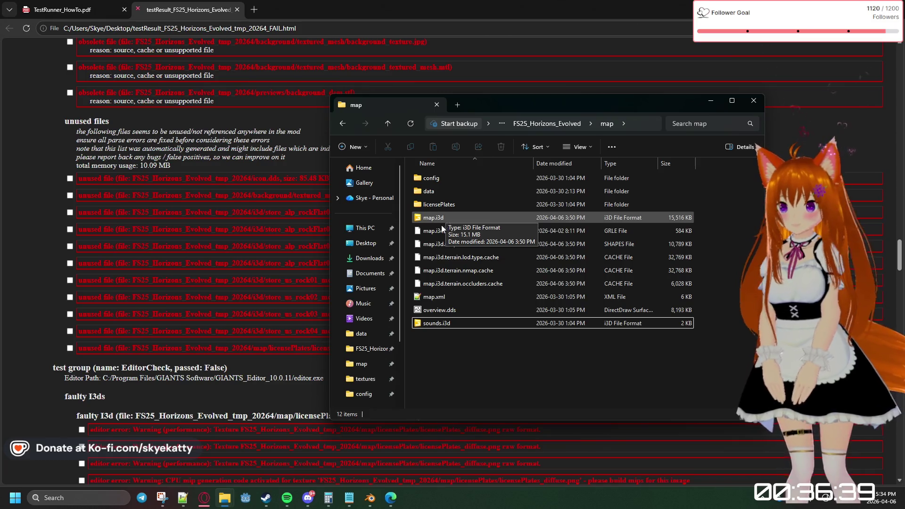
{"action": "key", "text": "BackSpace"}
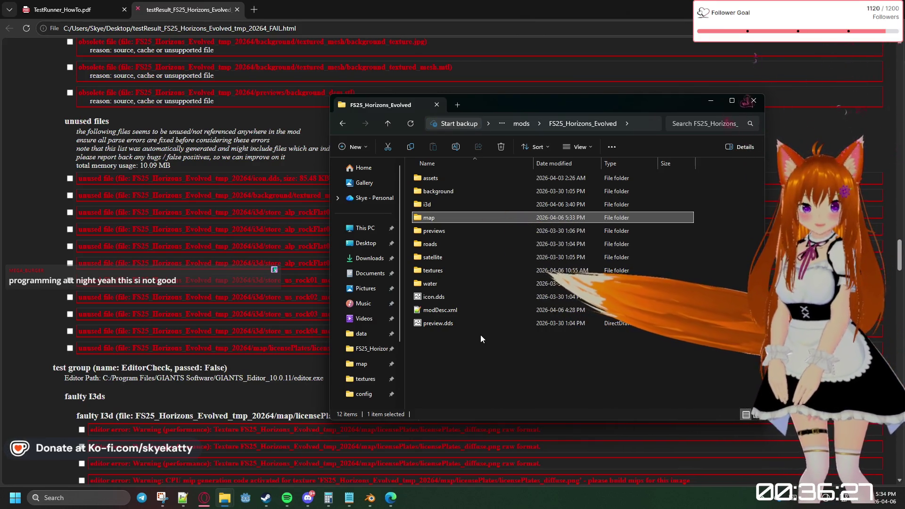
{"action": "left_click", "coordinate": [500, 364]}
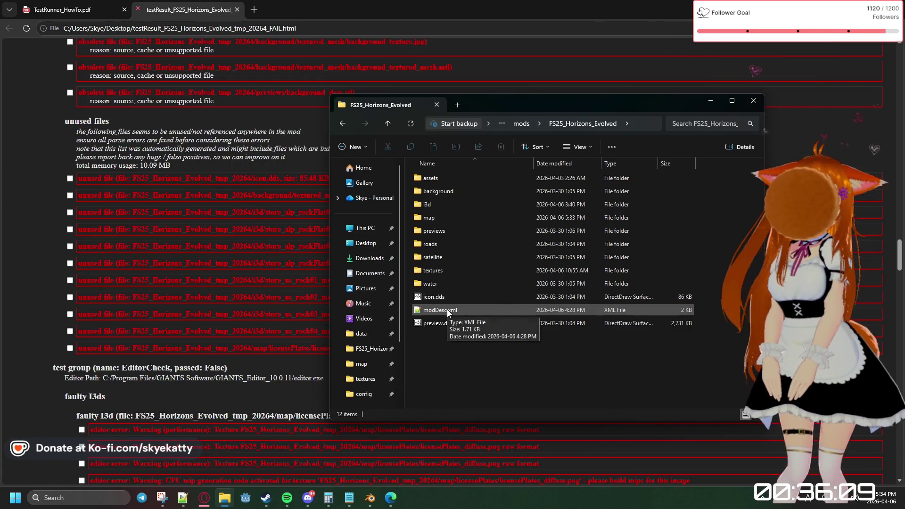
{"action": "double_click", "coordinate": [466, 176]}
{"action": "left_click", "coordinate": [343, 125]}
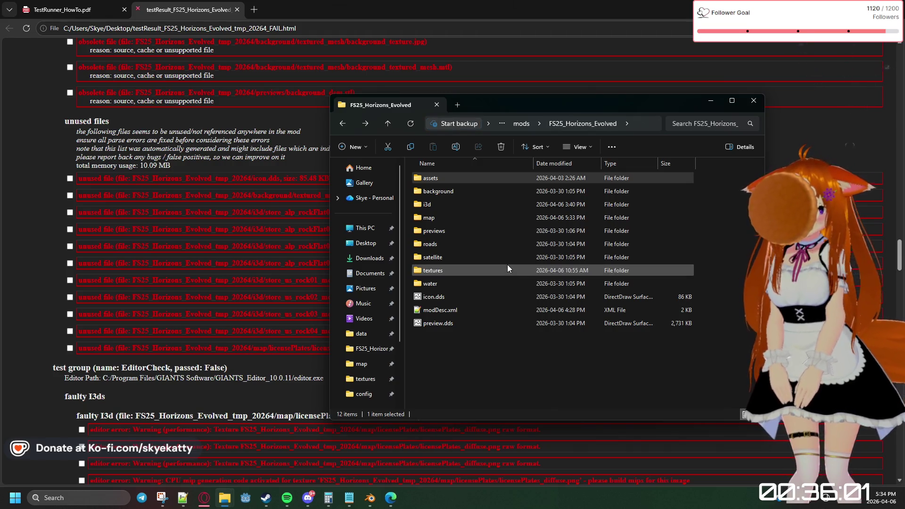
{"action": "left_click", "coordinate": [497, 336]}
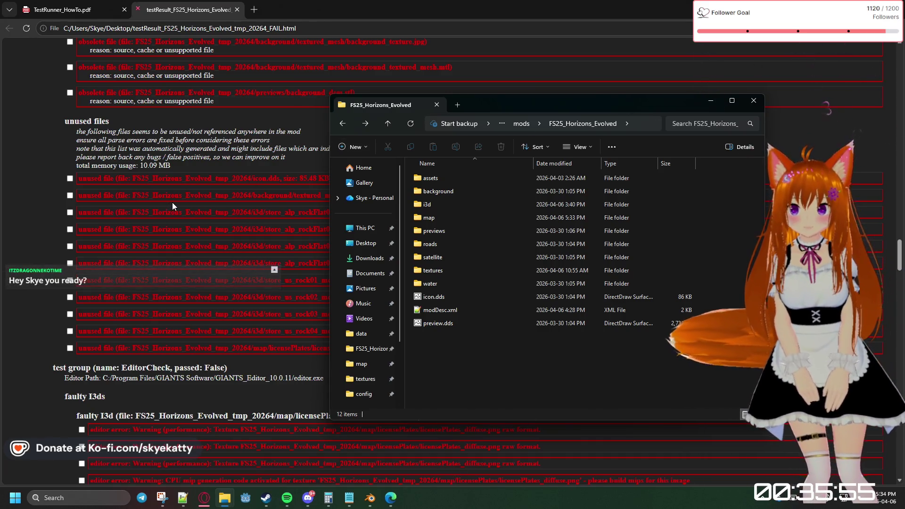
{"action": "scroll", "coordinate": [173, 202], "scroll_direction": "up", "scroll_amount": 1}
{"action": "scroll", "coordinate": [177, 202], "scroll_direction": "up", "scroll_amount": 3}
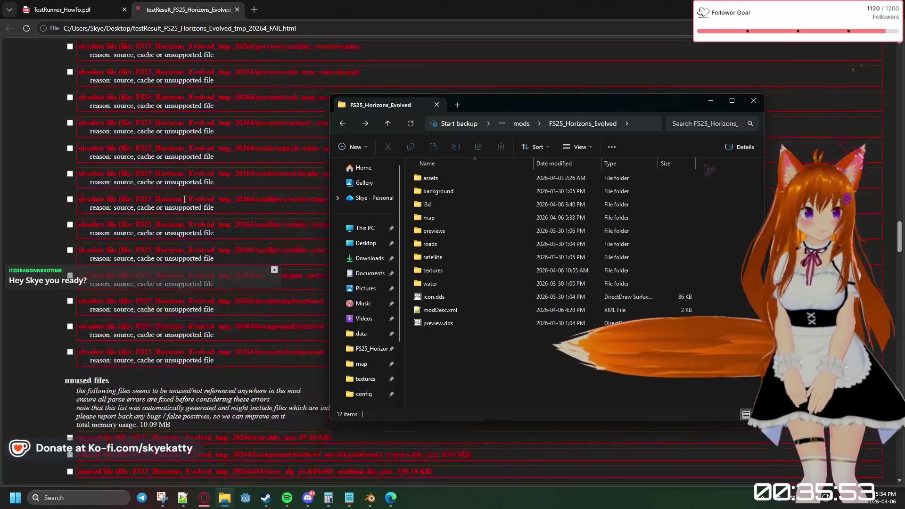
{"action": "scroll", "coordinate": [180, 201], "scroll_direction": "up", "scroll_amount": 3}
{"action": "scroll", "coordinate": [186, 199], "scroll_direction": "up", "scroll_amount": 2}
{"action": "scroll", "coordinate": [186, 199], "scroll_direction": "up", "scroll_amount": 2}
{"action": "scroll", "coordinate": [186, 198], "scroll_direction": "up", "scroll_amount": 2}
{"action": "scroll", "coordinate": [185, 199], "scroll_direction": "up", "scroll_amount": 1}
{"action": "scroll", "coordinate": [185, 199], "scroll_direction": "up", "scroll_amount": 2}
{"action": "scroll", "coordinate": [186, 199], "scroll_direction": "up", "scroll_amount": 3}
{"action": "scroll", "coordinate": [185, 195], "scroll_direction": "up", "scroll_amount": 3}
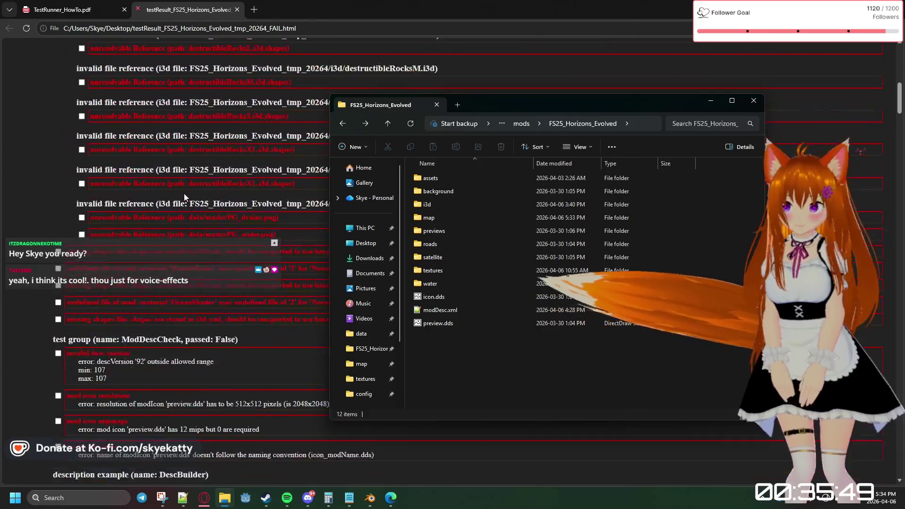
{"action": "scroll", "coordinate": [185, 193], "scroll_direction": "up", "scroll_amount": 3}
{"action": "scroll", "coordinate": [185, 191], "scroll_direction": "up", "scroll_amount": 3}
{"action": "scroll", "coordinate": [186, 190], "scroll_direction": "down", "scroll_amount": 2}
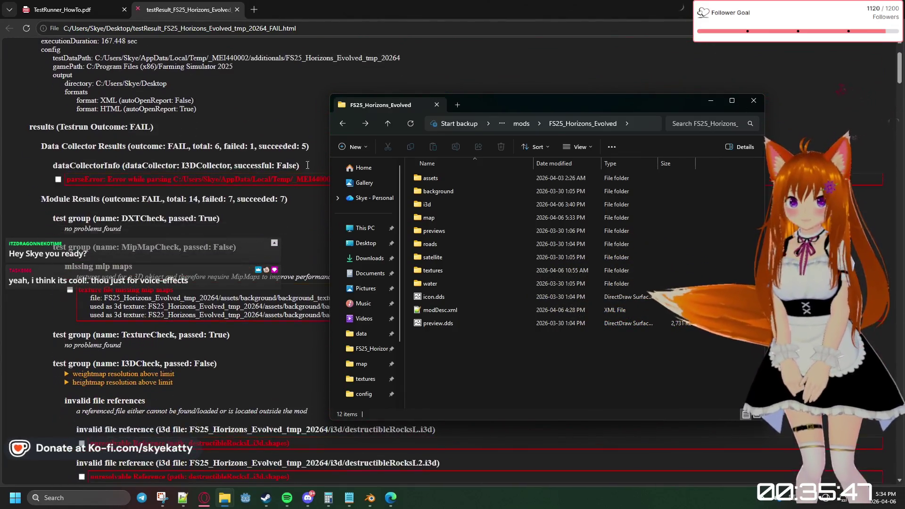
{"action": "mouse_move", "coordinate": [645, 104]}
{"action": "left_mouse_down"}
{"action": "mouse_move", "coordinate": [736, 104]}
{"action": "mouse_move", "coordinate": [742, 93]}
{"action": "left_mouse_up"}
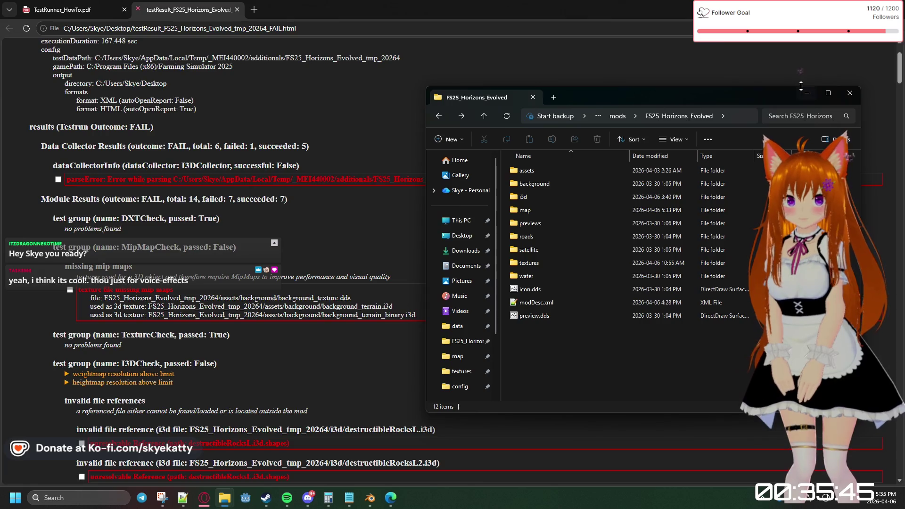
{"action": "left_click", "coordinate": [806, 93]}
{"action": "scroll", "coordinate": [599, 102], "scroll_direction": "down", "scroll_amount": 2}
{"action": "scroll", "coordinate": [579, 97], "scroll_direction": "up", "scroll_amount": 3}
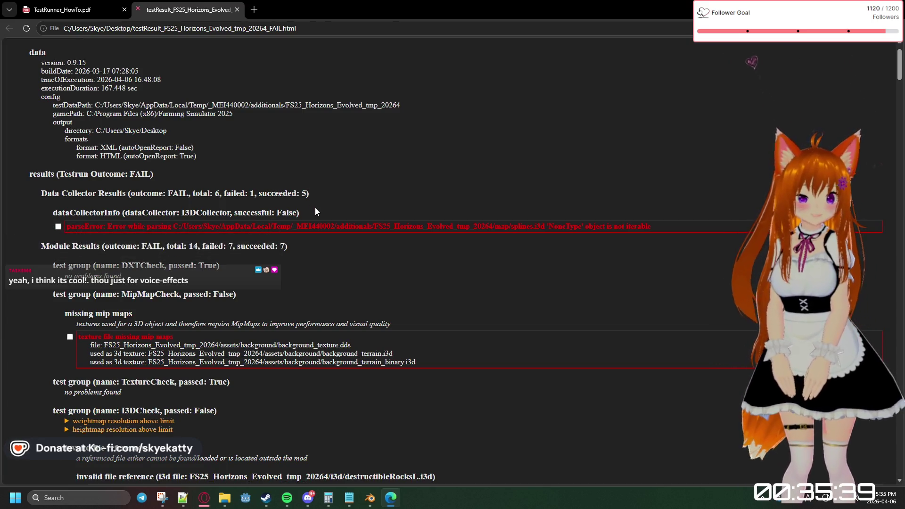
{"action": "scroll", "coordinate": [247, 181], "scroll_direction": "down", "scroll_amount": 2}
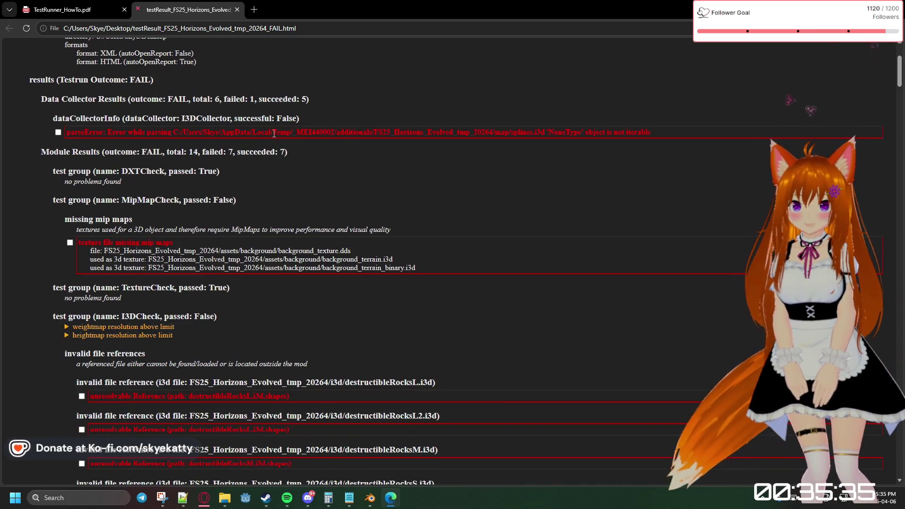
{"action": "left_click_drag", "start_coordinate": [273, 131], "coordinate": [687, 133]}
{"action": "left_click", "coordinate": [567, 133]}
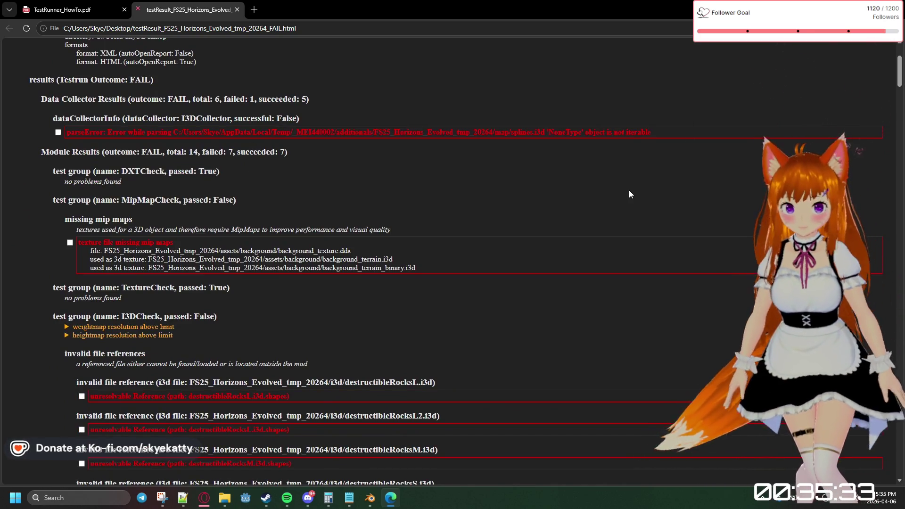
{"action": "left_click_drag", "start_coordinate": [571, 133], "coordinate": [500, 133]}
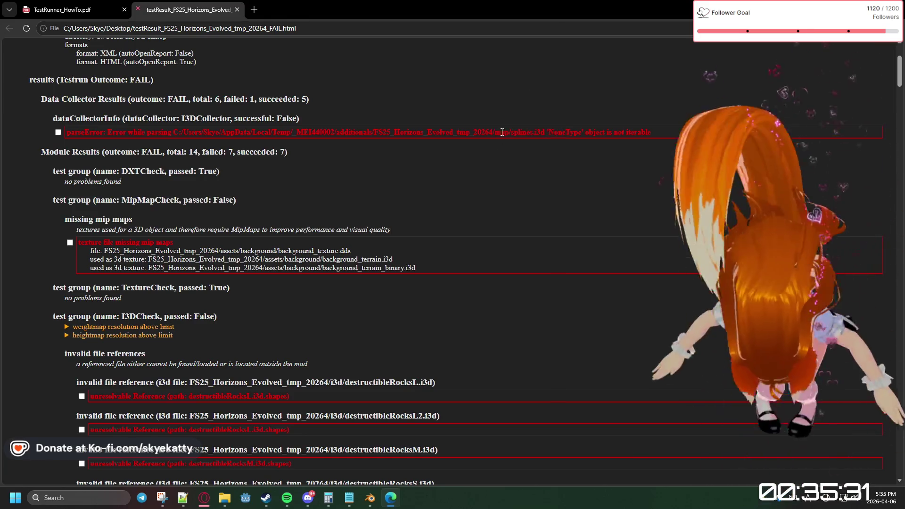
{"action": "left_click", "coordinate": [590, 176]}
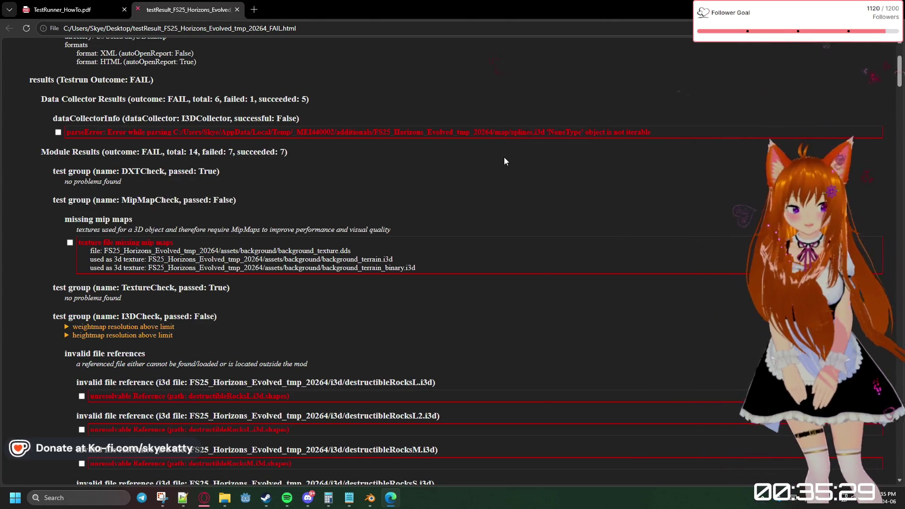
{"action": "scroll", "coordinate": [496, 167], "scroll_direction": "down", "scroll_amount": 1}
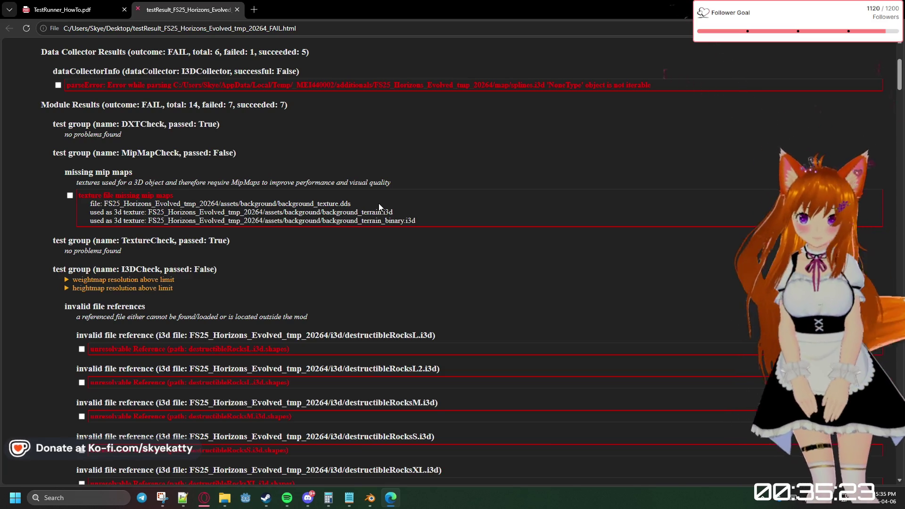
{"action": "scroll", "coordinate": [234, 104], "scroll_direction": "down", "scroll_amount": 1}
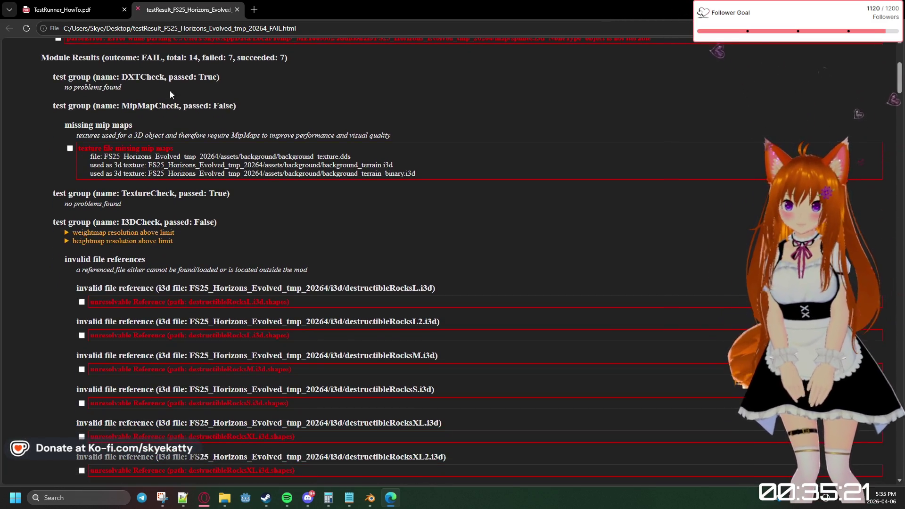
{"action": "scroll", "coordinate": [150, 86], "scroll_direction": "down", "scroll_amount": 2}
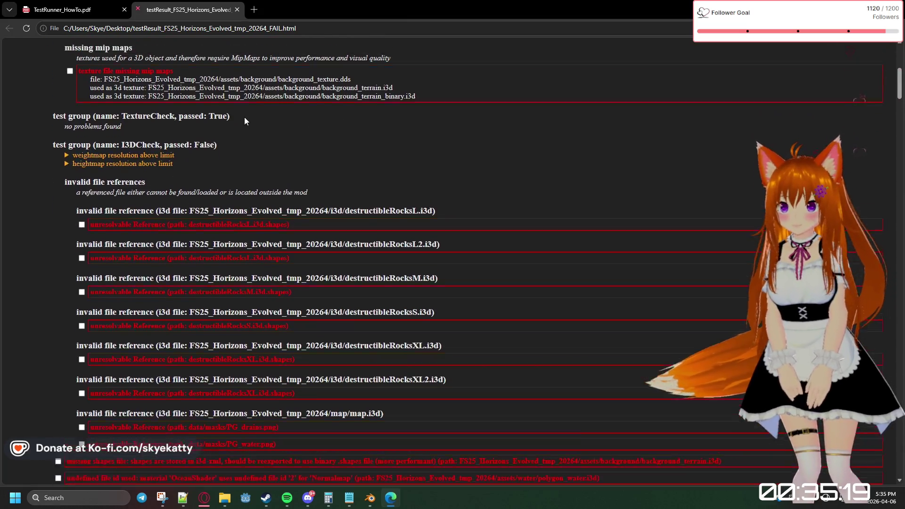
{"action": "scroll", "coordinate": [244, 118], "scroll_direction": "up", "scroll_amount": 1}
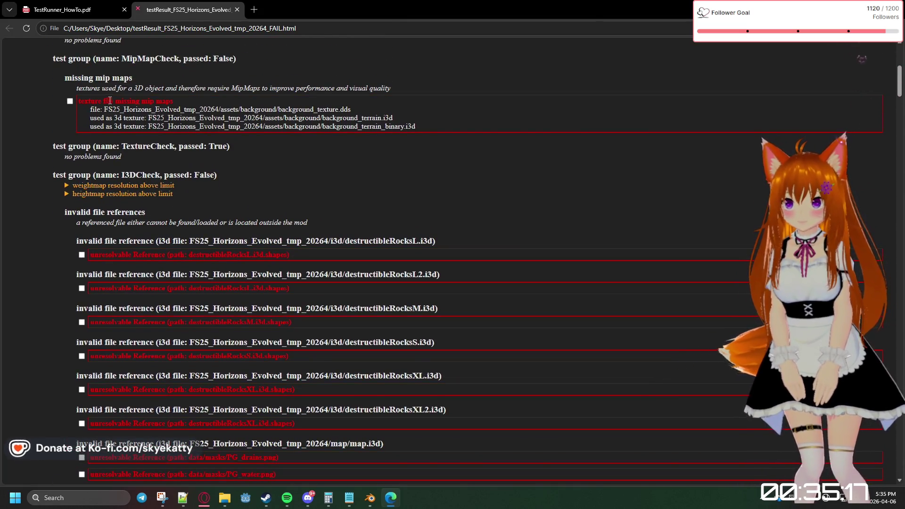
{"action": "left_click_drag", "start_coordinate": [106, 101], "coordinate": [190, 101]}
{"action": "left_click", "coordinate": [253, 132]}
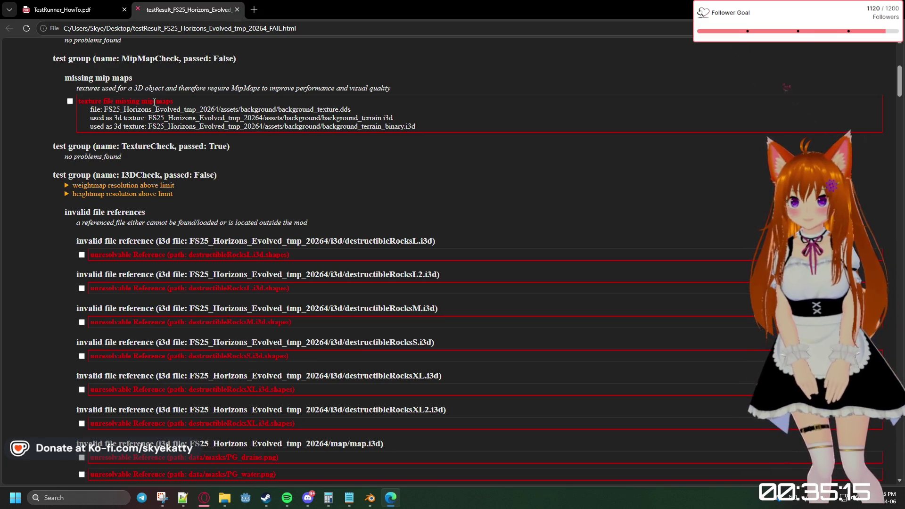
{"action": "triple_click", "coordinate": [343, 107]}
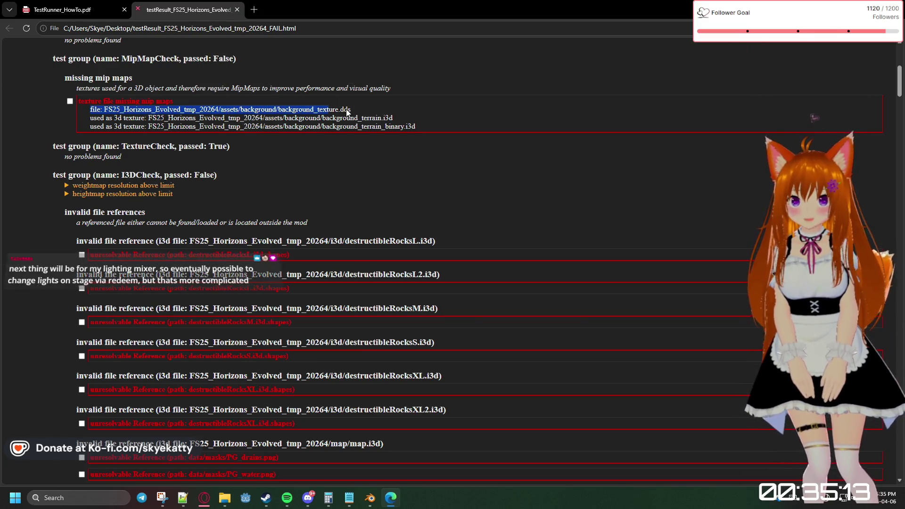
{"action": "left_click", "coordinate": [466, 105]}
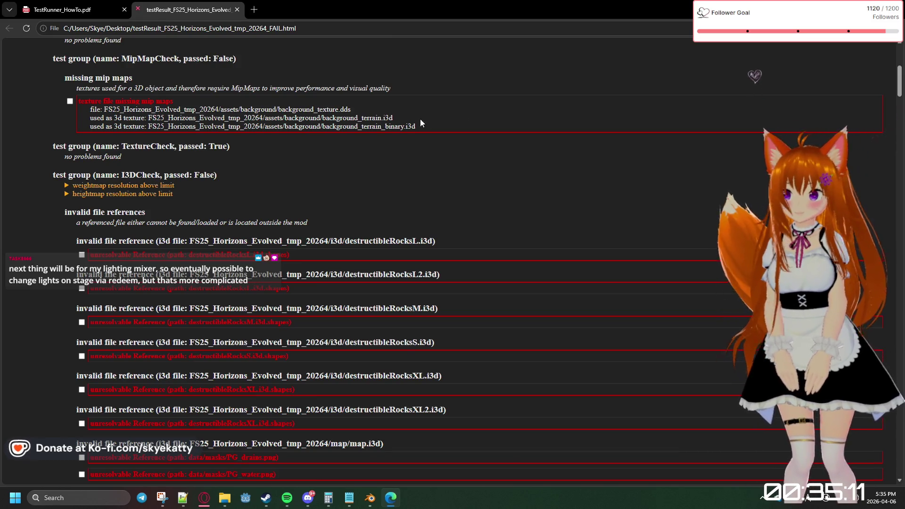
{"action": "left_click_drag", "start_coordinate": [280, 109], "coordinate": [322, 118]}
{"action": "double_click", "coordinate": [303, 118]}
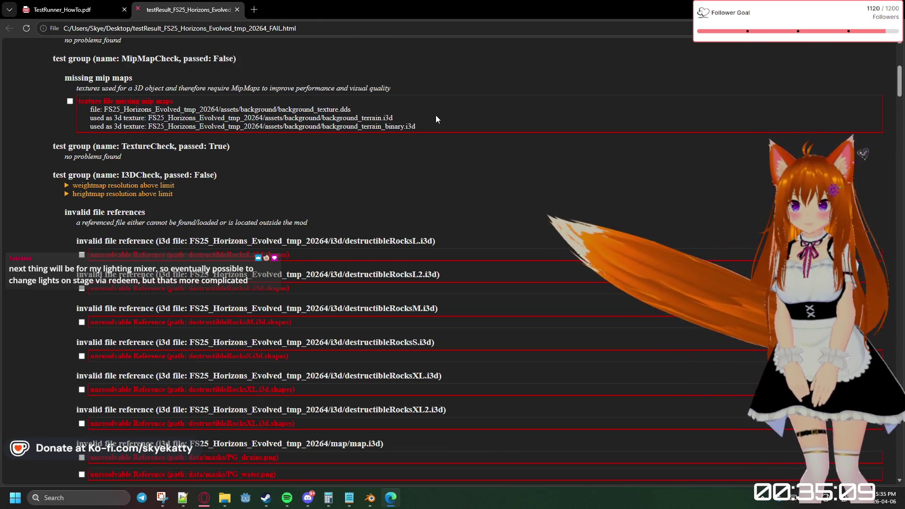
{"action": "left_click", "coordinate": [341, 117]}
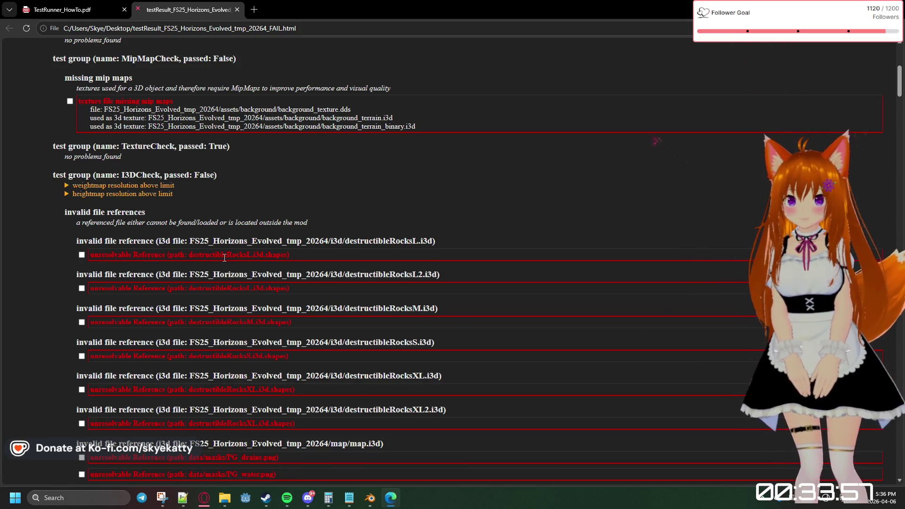
{"action": "scroll", "coordinate": [258, 244], "scroll_direction": "up", "scroll_amount": 1}
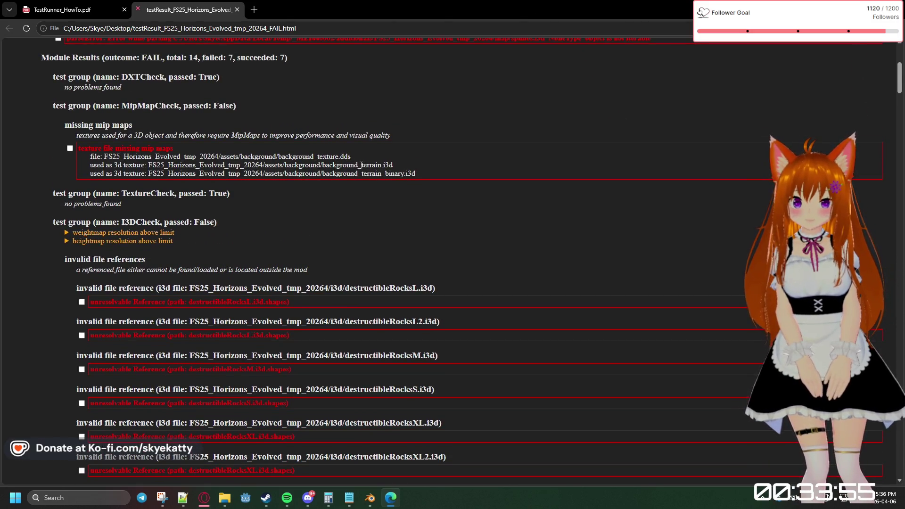
Highlight the three missing mip map texture file lines in the test report's Module Results
{"action": "left_click", "coordinate": [281, 156]}
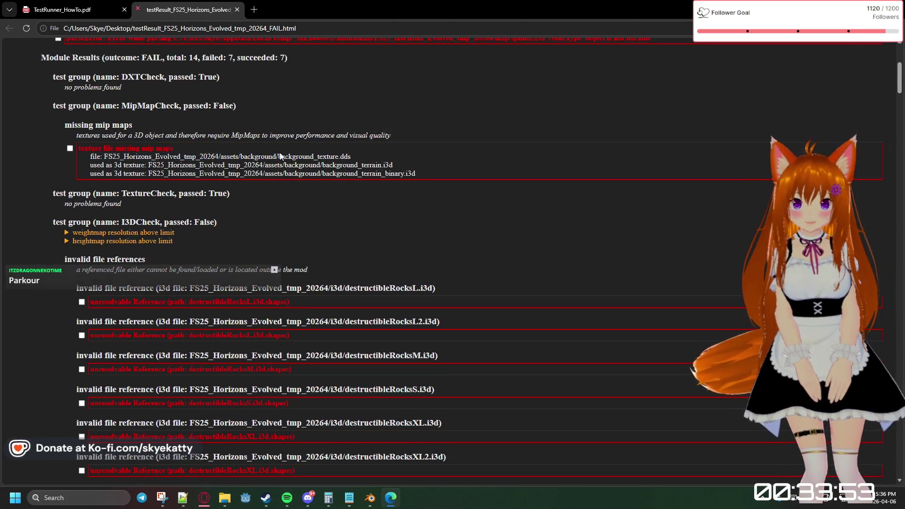
{"action": "triple_click", "coordinate": [354, 157]}
{"action": "left_click", "coordinate": [545, 174]}
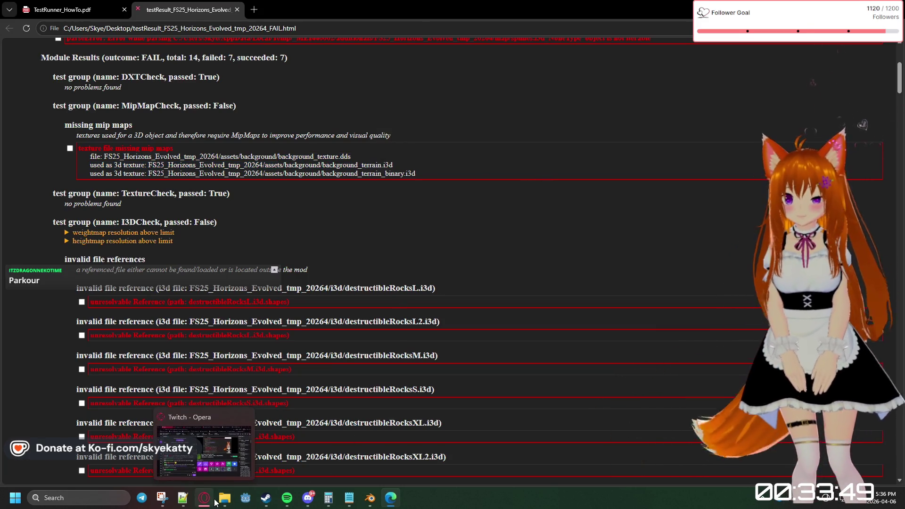
{"action": "mouse_move", "coordinate": [224, 498]}
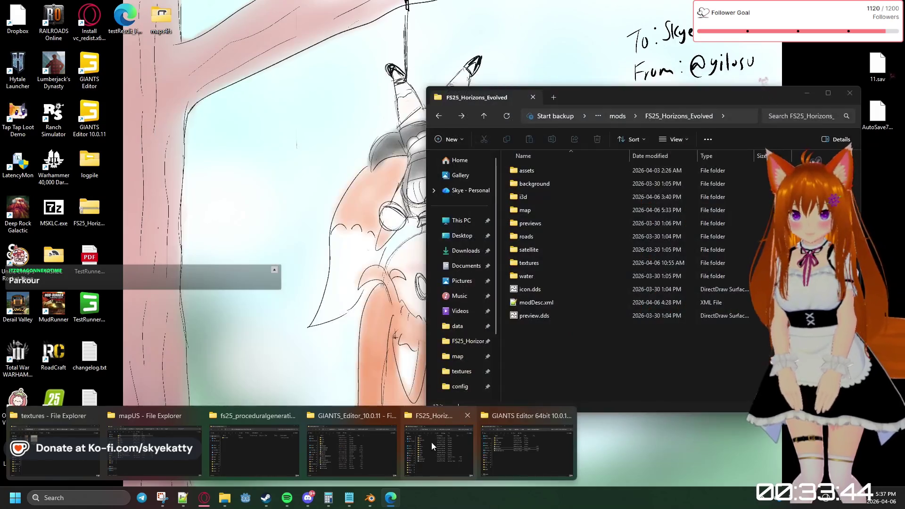
Navigate from FS25_Horizons_Evolved into the assets/background folder
{"action": "left_click", "coordinate": [431, 442]}
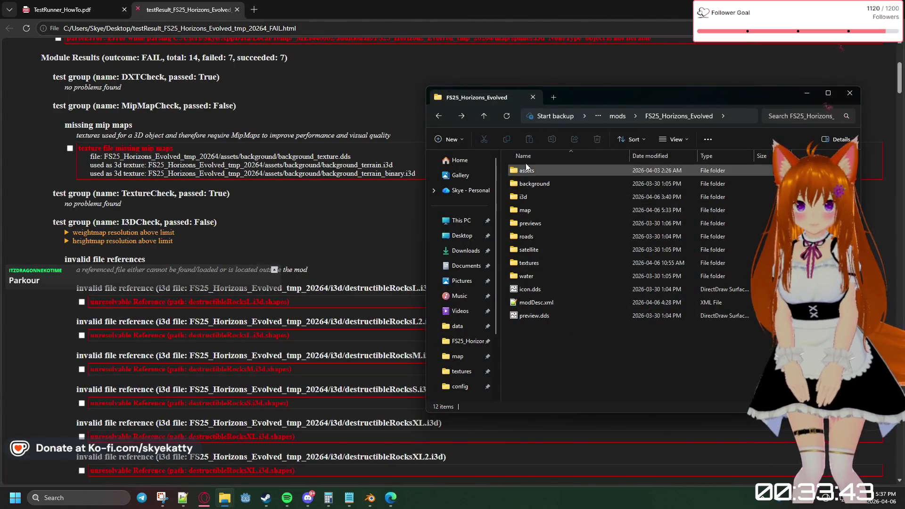
{"action": "double_click", "coordinate": [531, 183]}
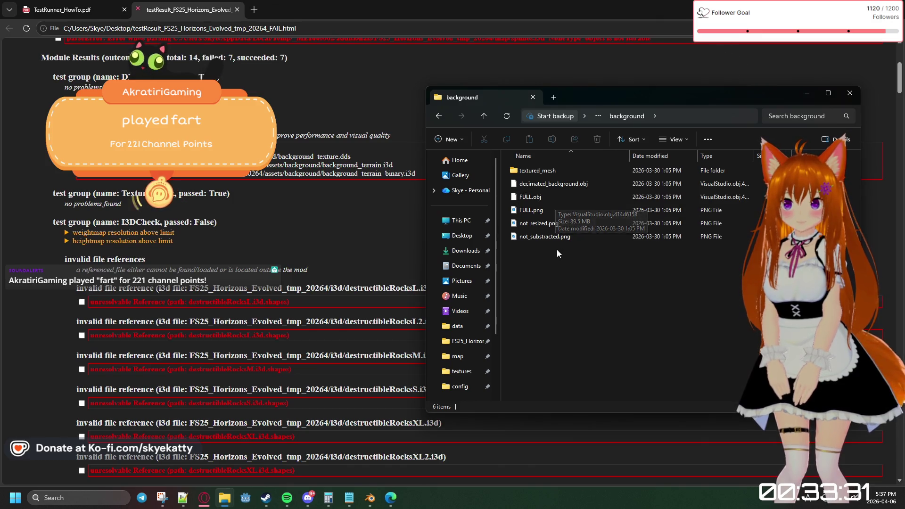
{"action": "left_click", "coordinate": [435, 116]}
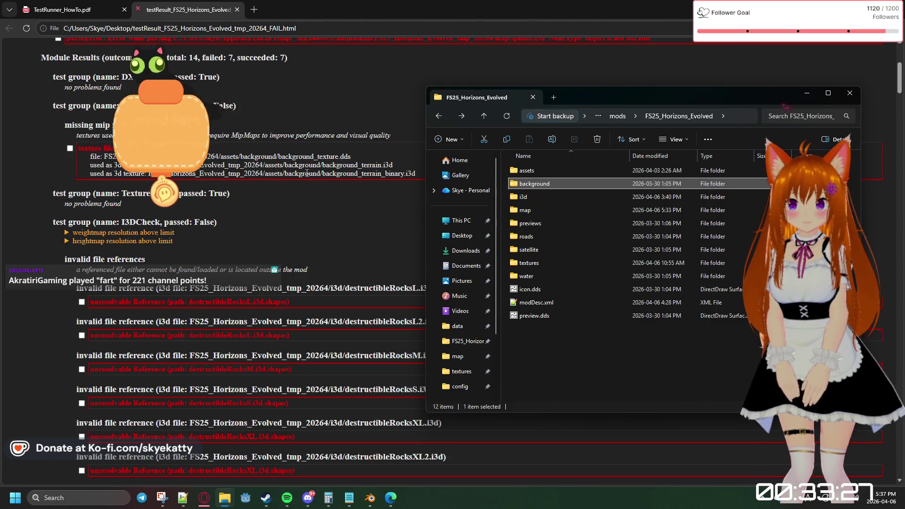
{"action": "double_click", "coordinate": [553, 170]}
{"action": "double_click", "coordinate": [547, 170]}
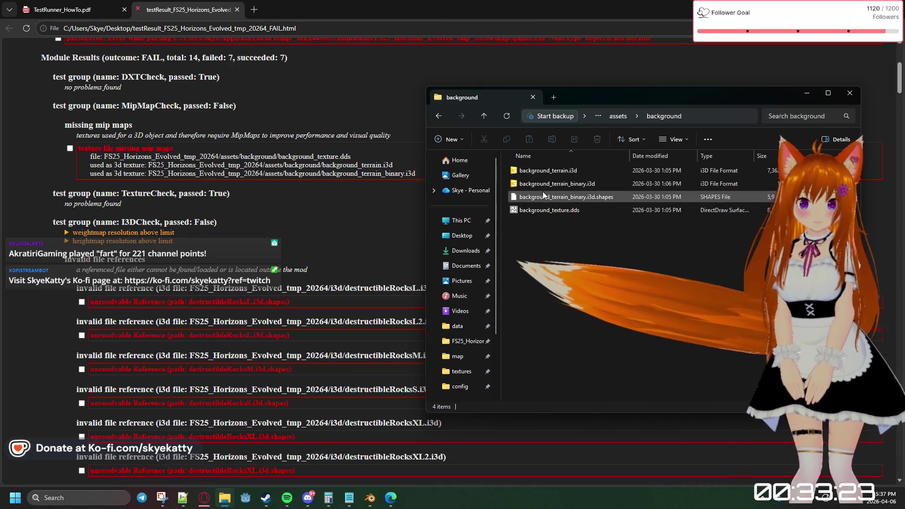
Open background_texture.dds from its right-click options
{"action": "right_click", "coordinate": [565, 210]}
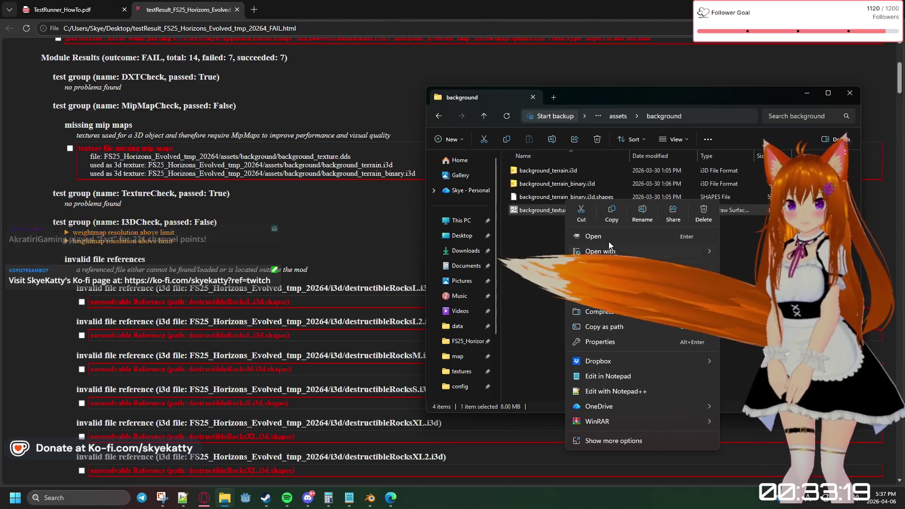
{"action": "left_click", "coordinate": [607, 240]}
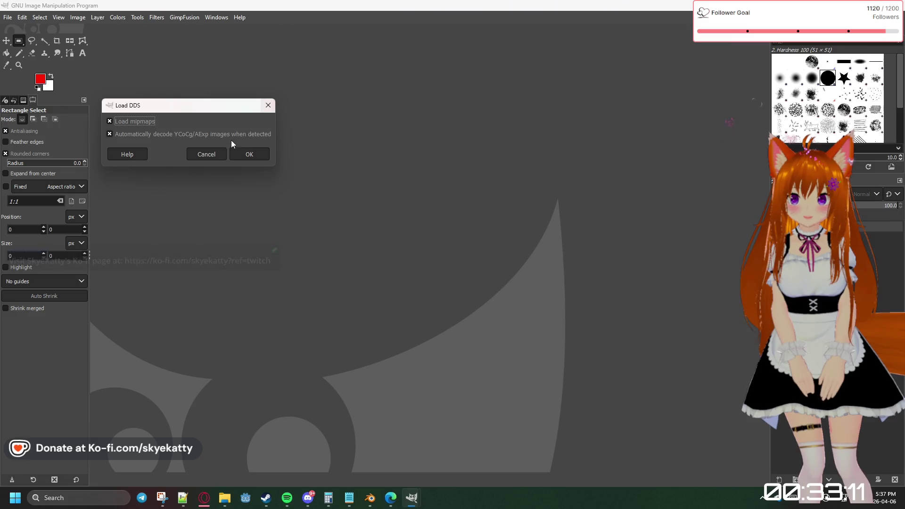
Confirm the Load DDS options to bring background_texture.dds onto the canvas at 4096×4096
{"action": "left_click", "coordinate": [237, 153]}
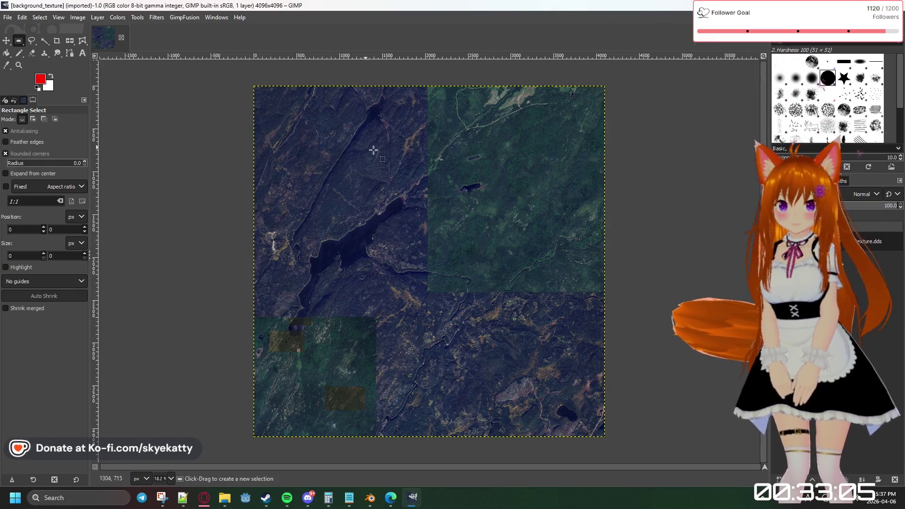
{"action": "scroll", "coordinate": [451, 204], "scroll_direction": "up", "scroll_amount": 1, "text": "ctrl"}
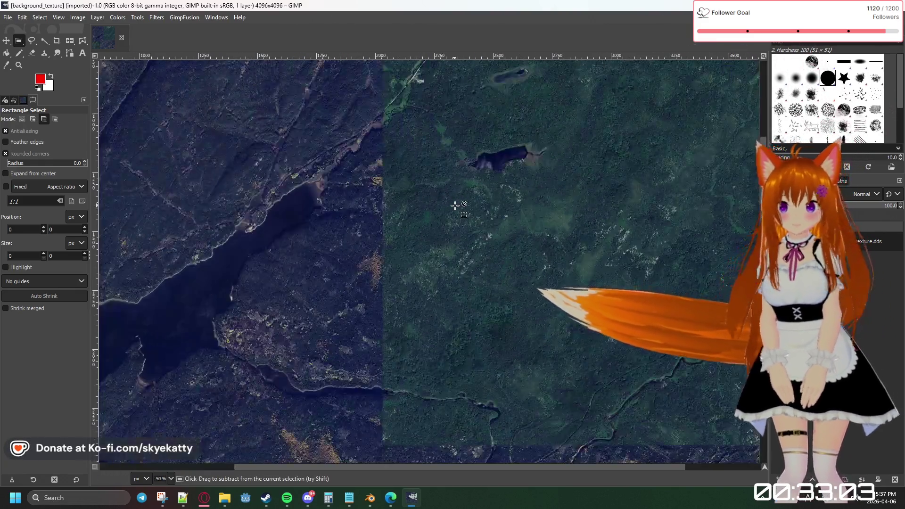
{"action": "scroll", "coordinate": [454, 206], "scroll_direction": "down", "scroll_amount": 1, "text": "ctrl"}
{"action": "scroll", "coordinate": [396, 283], "scroll_direction": "up", "scroll_amount": 1, "text": "ctrl"}
{"action": "scroll", "coordinate": [318, 354], "scroll_direction": "up", "scroll_amount": 2, "text": "ctrl"}
{"action": "scroll", "coordinate": [281, 406], "scroll_direction": "up", "scroll_amount": 1, "text": "ctrl"}
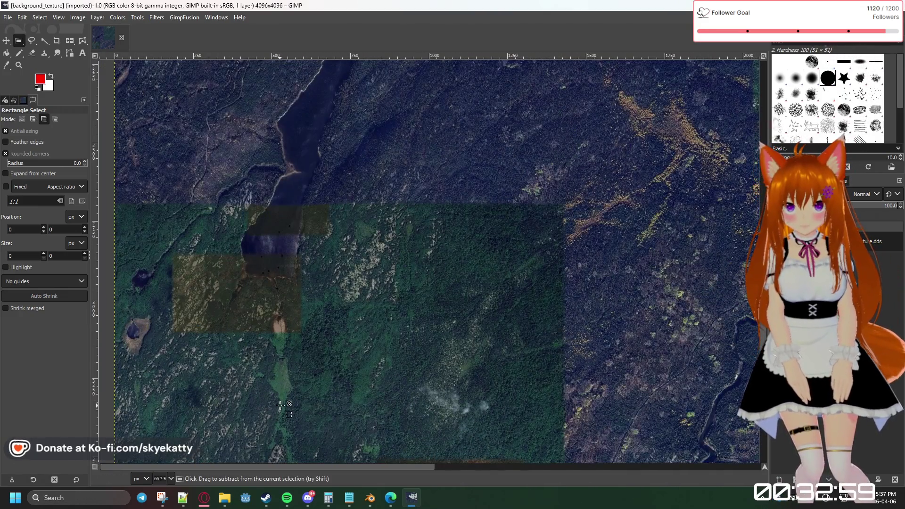
{"action": "scroll", "coordinate": [281, 405], "scroll_direction": "down", "scroll_amount": 1, "text": "ctrl"}
{"action": "scroll", "coordinate": [281, 406], "scroll_direction": "down", "scroll_amount": 2, "text": "ctrl"}
{"action": "scroll", "coordinate": [280, 406], "scroll_direction": "down", "scroll_amount": 1, "text": "ctrl"}
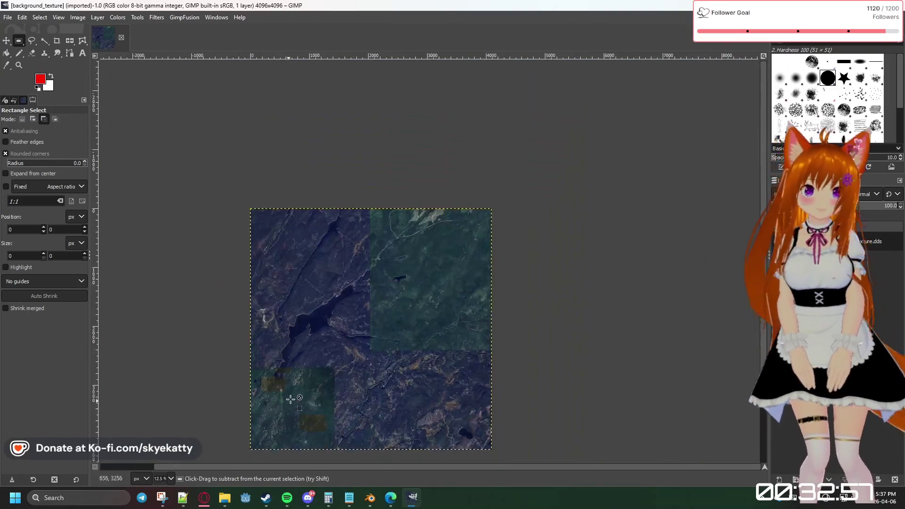
{"action": "scroll", "coordinate": [418, 341], "scroll_direction": "up", "scroll_amount": 1, "text": "ctrl"}
{"action": "scroll", "coordinate": [437, 326], "scroll_direction": "up", "scroll_amount": 2, "text": "ctrl"}
{"action": "scroll", "coordinate": [497, 314], "scroll_direction": "up", "scroll_amount": 1, "text": "ctrl"}
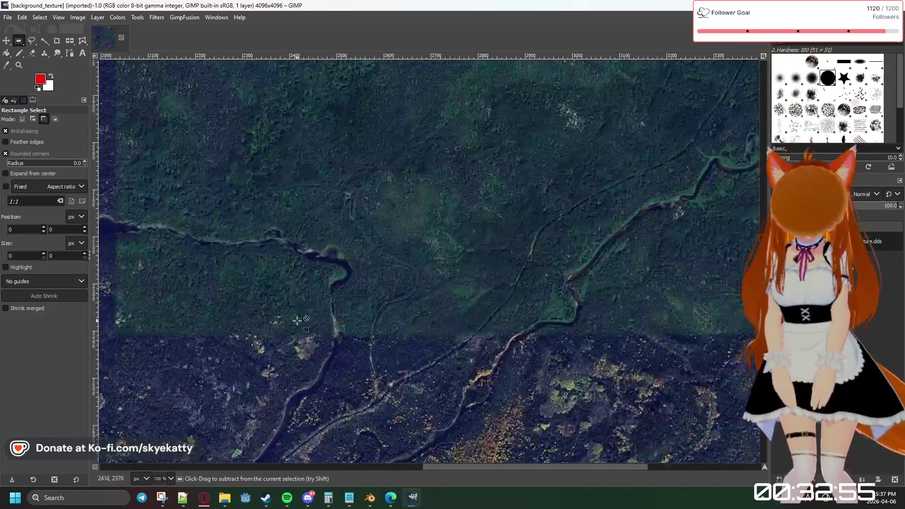
{"action": "scroll", "coordinate": [219, 312], "scroll_direction": "up", "scroll_amount": 1, "text": "ctrl"}
{"action": "scroll", "coordinate": [133, 339], "scroll_direction": "up", "scroll_amount": 1, "text": "ctrl"}
{"action": "scroll", "coordinate": [132, 340], "scroll_direction": "down", "scroll_amount": 2, "text": "ctrl"}
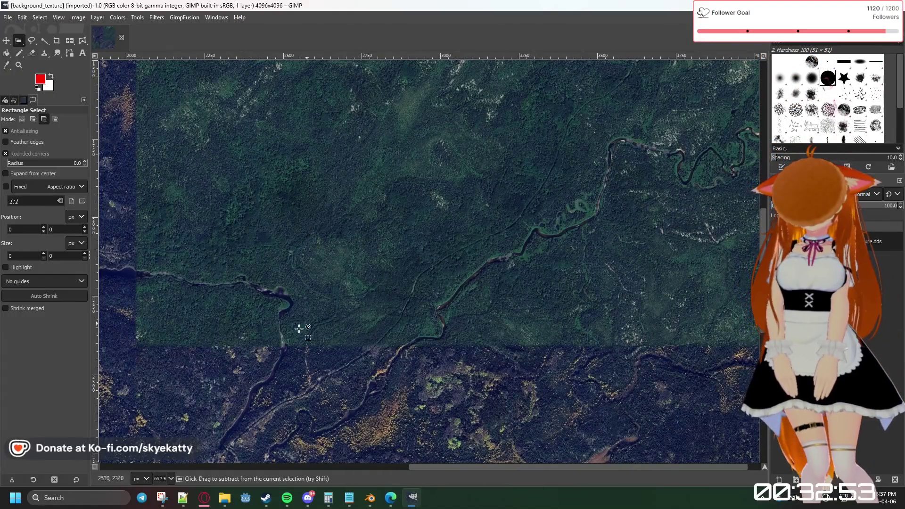
{"action": "scroll", "coordinate": [422, 458], "scroll_direction": "up", "scroll_amount": 1, "text": "ctrl"}
{"action": "scroll", "coordinate": [417, 340], "scroll_direction": "up", "scroll_amount": 1, "text": "ctrl"}
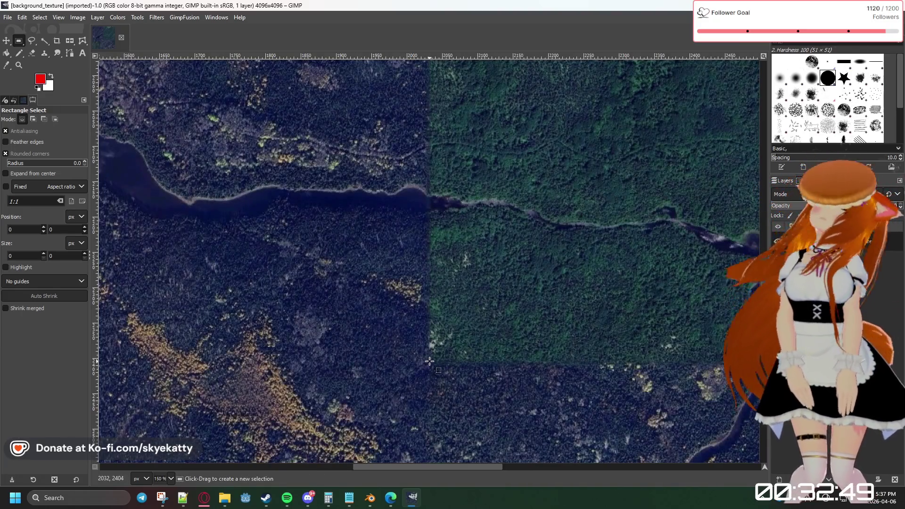
Draw a rectangular selection covering the green upper-right block of the texture
{"action": "left_click_drag", "start_coordinate": [626, 262], "coordinate": [626, 262]}
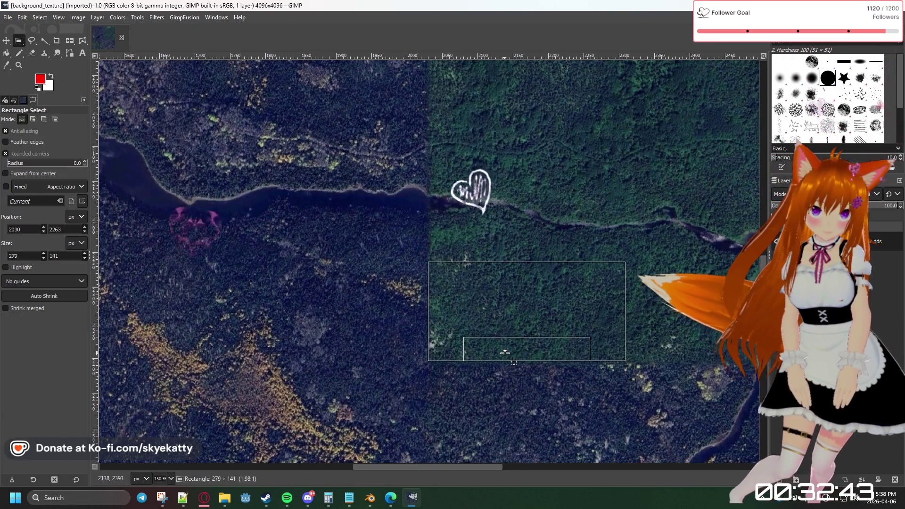
{"action": "left_click_drag", "start_coordinate": [505, 353], "coordinate": [504, 354]}
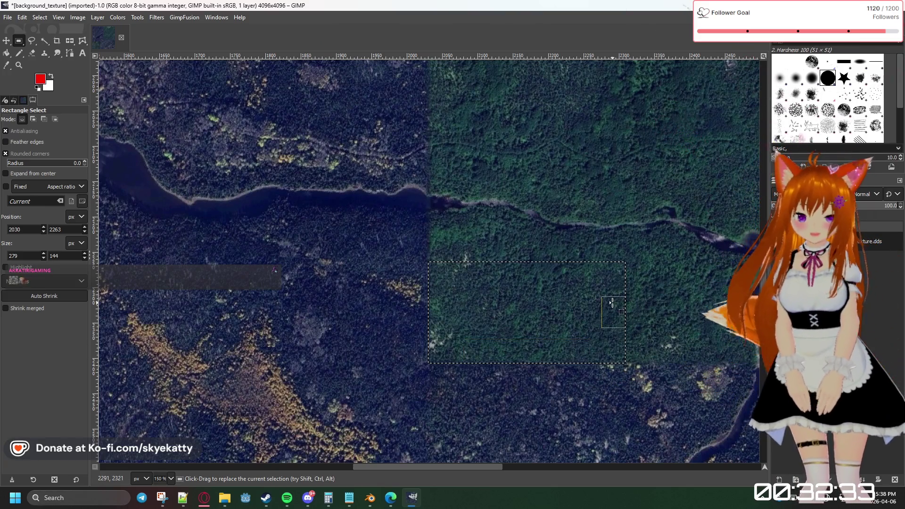
{"action": "scroll", "coordinate": [613, 279], "scroll_direction": "down", "scroll_amount": 2, "text": "ctrl"}
{"action": "scroll", "coordinate": [617, 243], "scroll_direction": "down", "scroll_amount": 2, "text": "ctrl"}
{"action": "scroll", "coordinate": [616, 243], "scroll_direction": "down", "scroll_amount": 3, "text": "ctrl"}
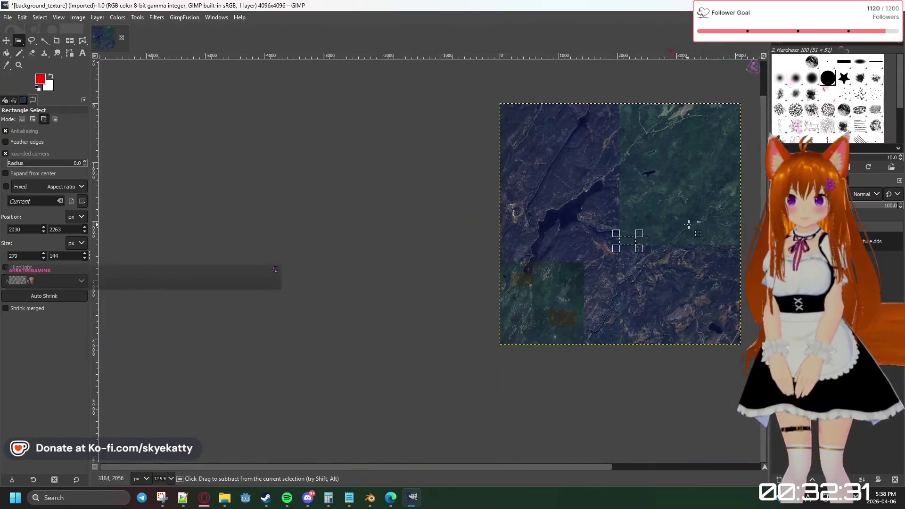
{"action": "scroll", "coordinate": [626, 236], "scroll_direction": "down", "scroll_amount": 2, "text": "ctrl"}
{"action": "scroll", "coordinate": [728, 232], "scroll_direction": "up", "scroll_amount": 1, "text": "ctrl"}
{"action": "scroll", "coordinate": [716, 221], "scroll_direction": "up", "scroll_amount": 2, "text": "ctrl"}
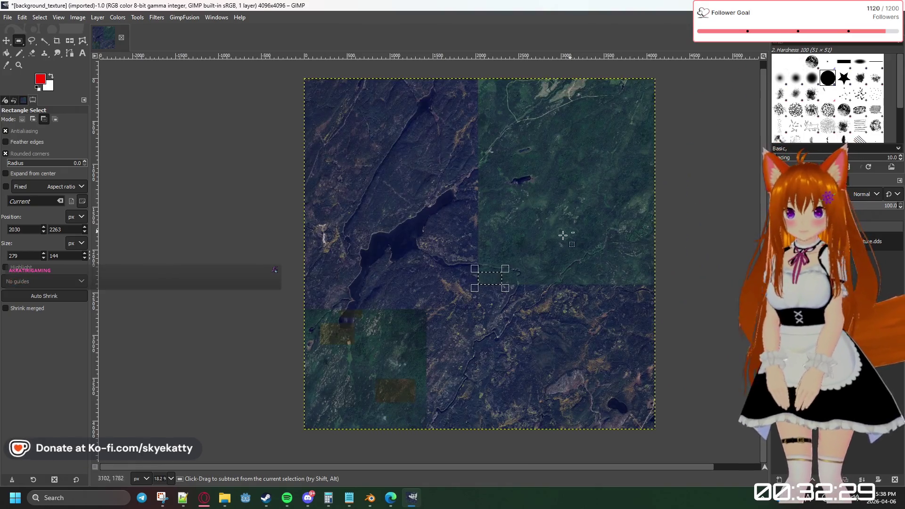
{"action": "mouse_move", "coordinate": [505, 270]}
{"action": "left_mouse_down"}
{"action": "mouse_move", "coordinate": [665, 84]}
{"action": "mouse_move", "coordinate": [662, 72]}
{"action": "left_mouse_up"}
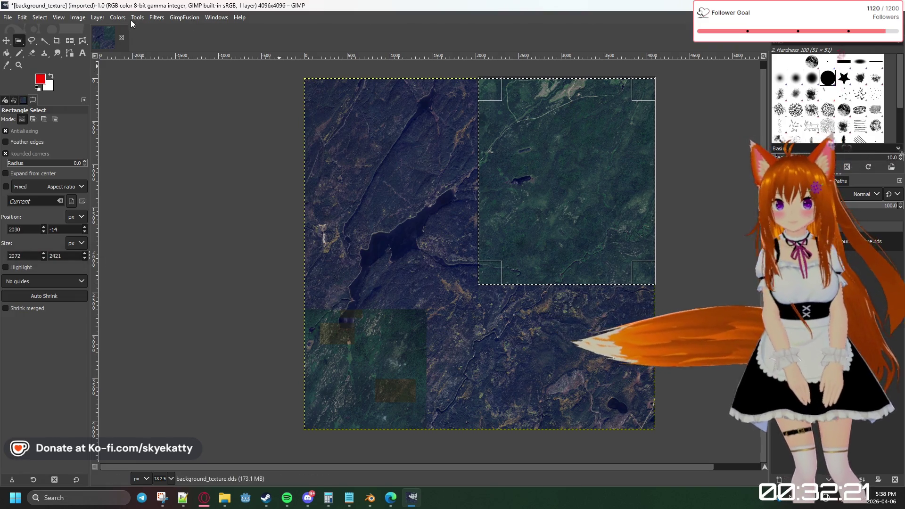
Start Colorize from the Colors menu on the selected green area
{"action": "left_click", "coordinate": [117, 17]}
{"action": "left_click", "coordinate": [131, 289]}
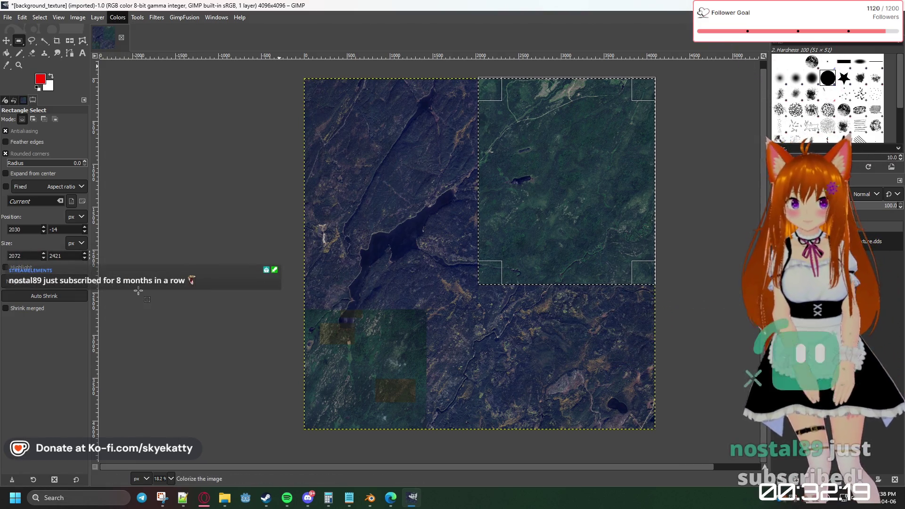
Bring up the Colorize tint's colour chooser and explore teal, green and blue hues
{"action": "left_click_drag", "start_coordinate": [637, 64], "coordinate": [193, 105]}
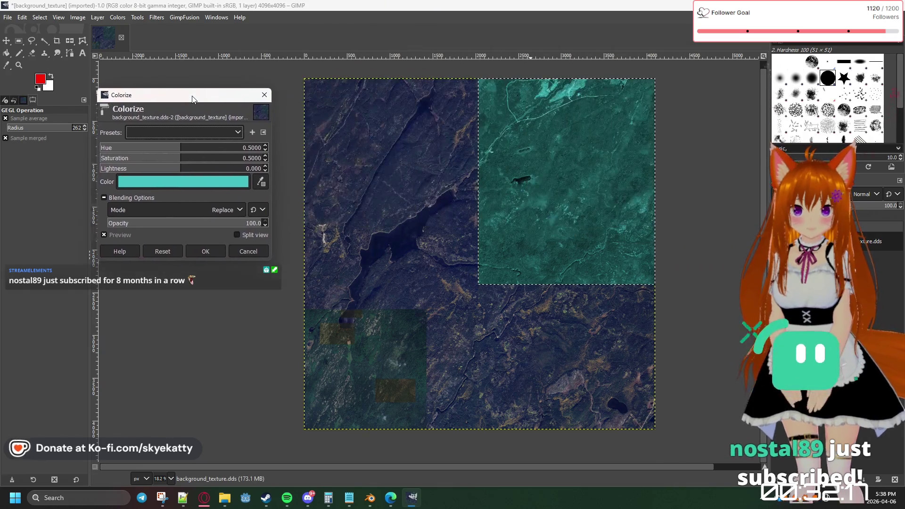
{"action": "left_click", "coordinate": [211, 190]}
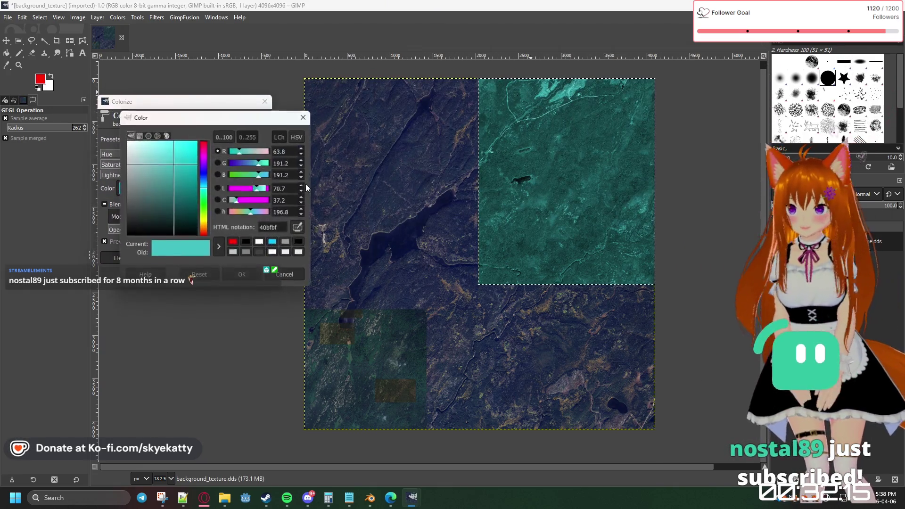
{"action": "left_click_drag", "start_coordinate": [204, 119], "coordinate": [150, 178]}
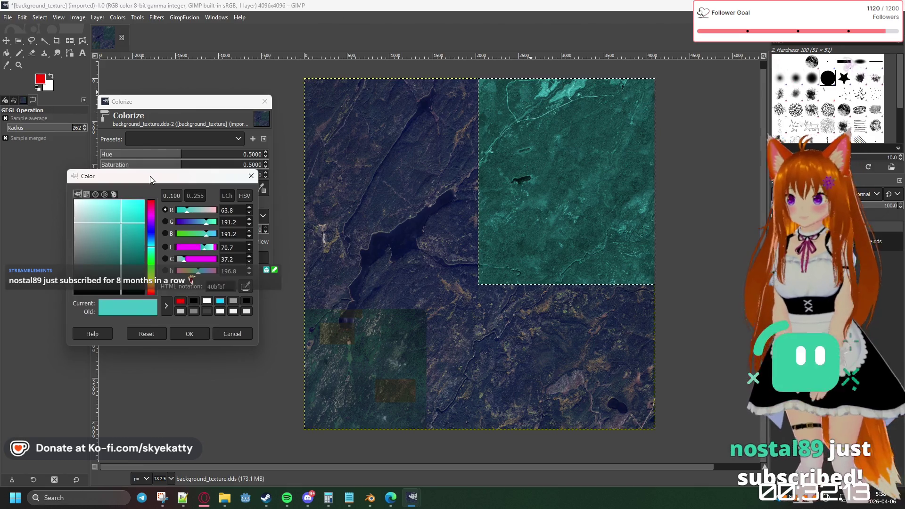
{"action": "left_click", "coordinate": [152, 245]}
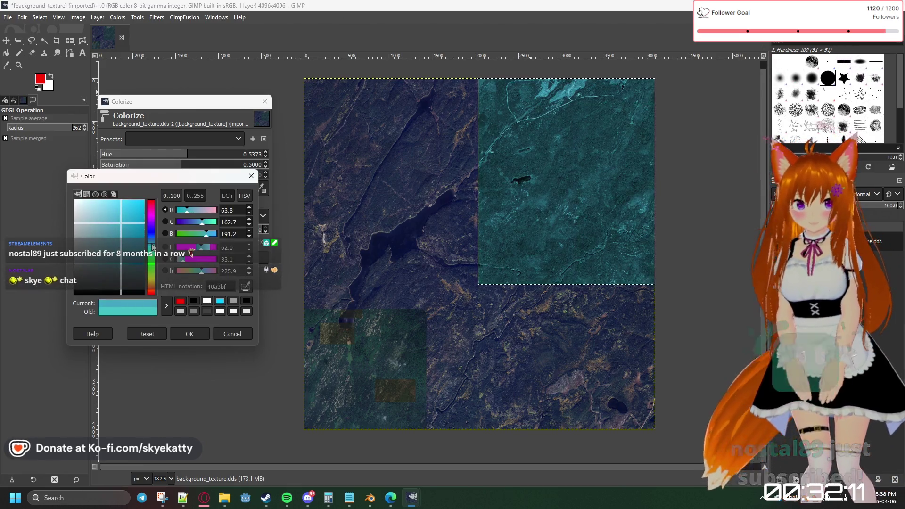
{"action": "mouse_move", "coordinate": [152, 244]}
{"action": "left_mouse_down"}
{"action": "mouse_move", "coordinate": [80, 243]}
{"action": "mouse_move", "coordinate": [143, 201]}
{"action": "left_mouse_up"}
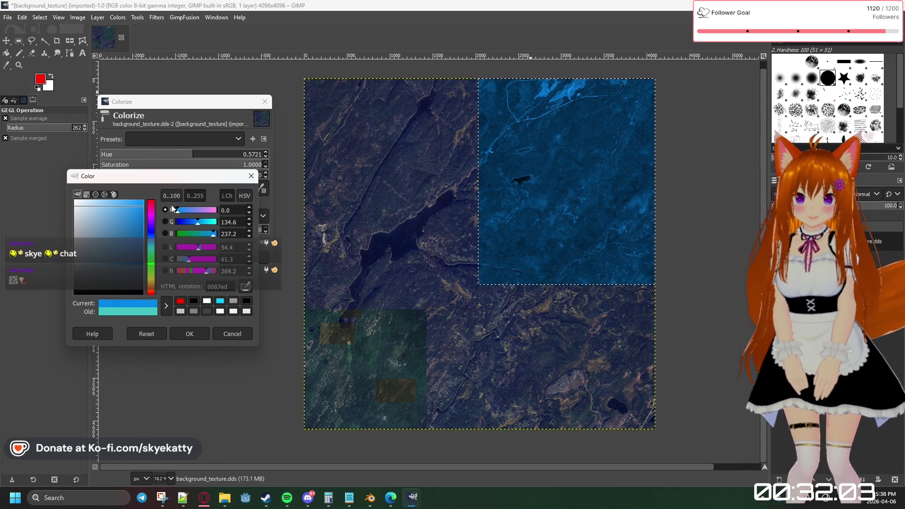
{"action": "left_click_drag", "start_coordinate": [152, 249], "coordinate": [155, 248]}
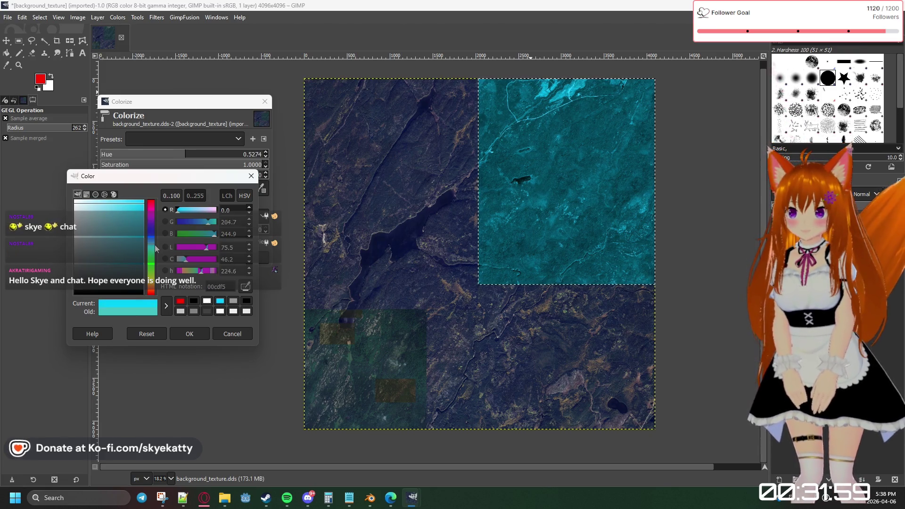
{"action": "left_click", "coordinate": [137, 239]}
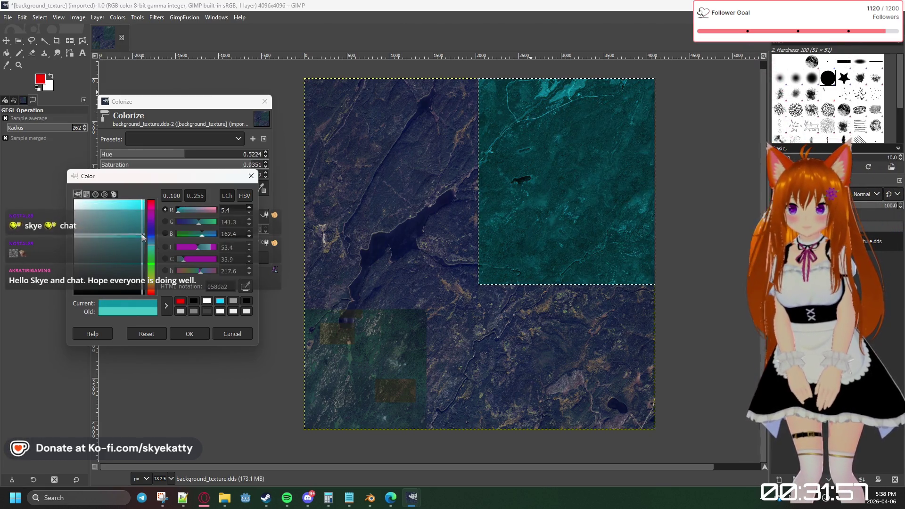
{"action": "mouse_move", "coordinate": [151, 244]}
{"action": "left_mouse_down"}
{"action": "mouse_move", "coordinate": [153, 262]}
{"action": "mouse_move", "coordinate": [133, 263]}
{"action": "left_mouse_up"}
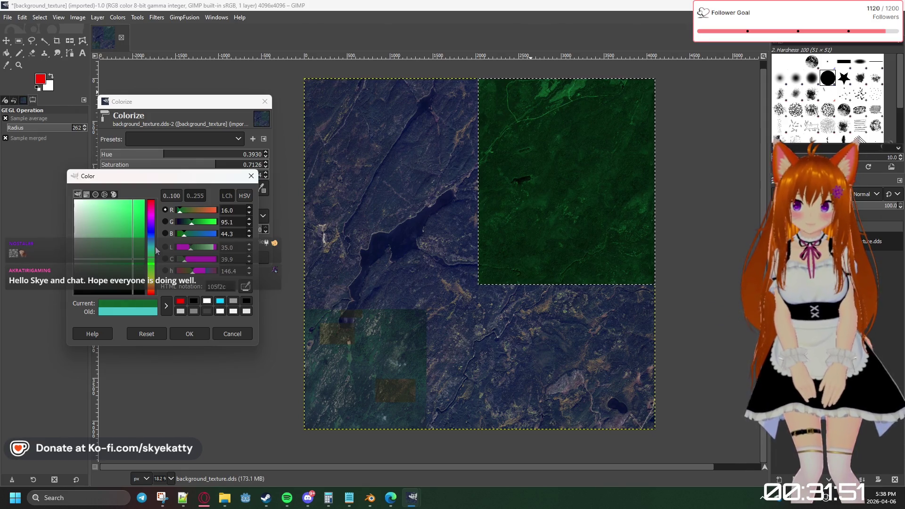
{"action": "mouse_move", "coordinate": [154, 252]}
{"action": "left_mouse_down"}
{"action": "mouse_move", "coordinate": [128, 242]}
{"action": "mouse_move", "coordinate": [145, 216]}
{"action": "mouse_move", "coordinate": [157, 240]}
{"action": "mouse_move", "coordinate": [116, 246]}
{"action": "mouse_move", "coordinate": [110, 231]}
{"action": "left_mouse_up"}
Try cyan-blue tints, lowering and fine-tuning their saturation toward a greyer tone
{"action": "left_click", "coordinate": [157, 240]}
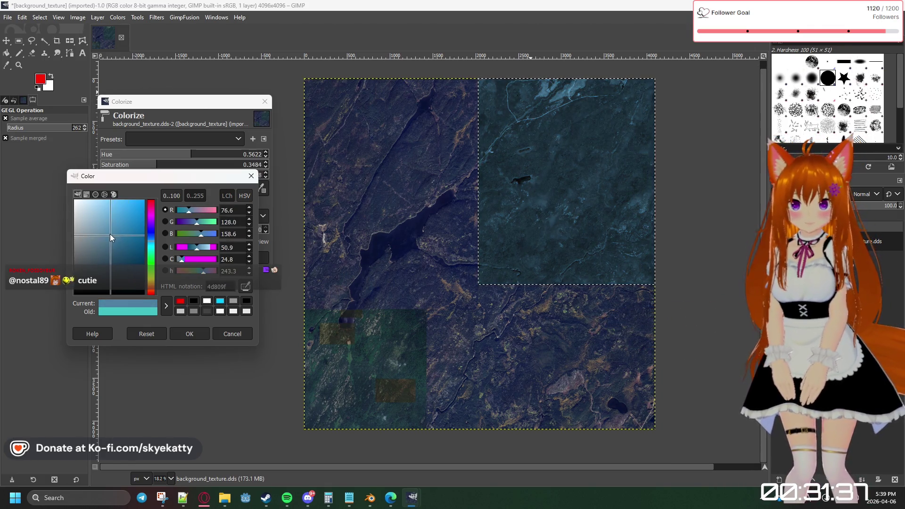
{"action": "left_click", "coordinate": [152, 246]}
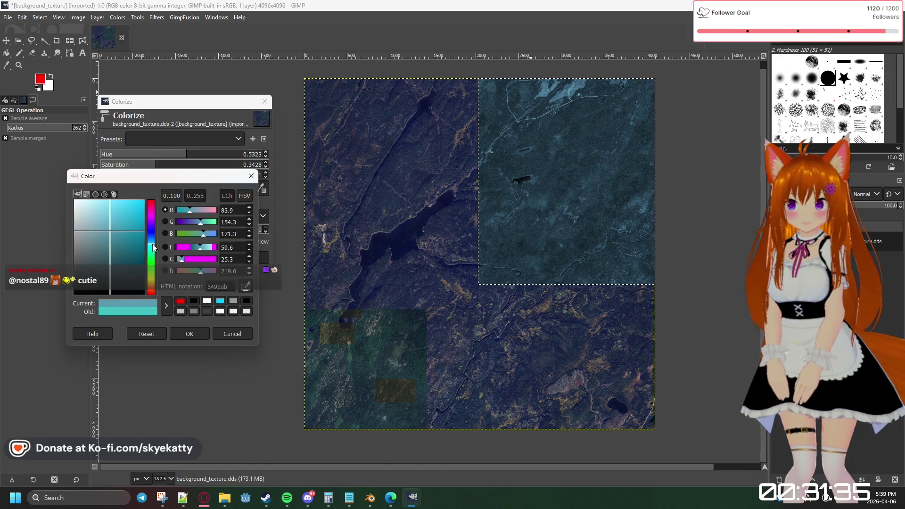
{"action": "mouse_move", "coordinate": [152, 247]}
{"action": "left_mouse_down"}
{"action": "mouse_move", "coordinate": [152, 258]}
{"action": "mouse_move", "coordinate": [153, 245]}
{"action": "mouse_move", "coordinate": [95, 237]}
{"action": "left_mouse_up"}
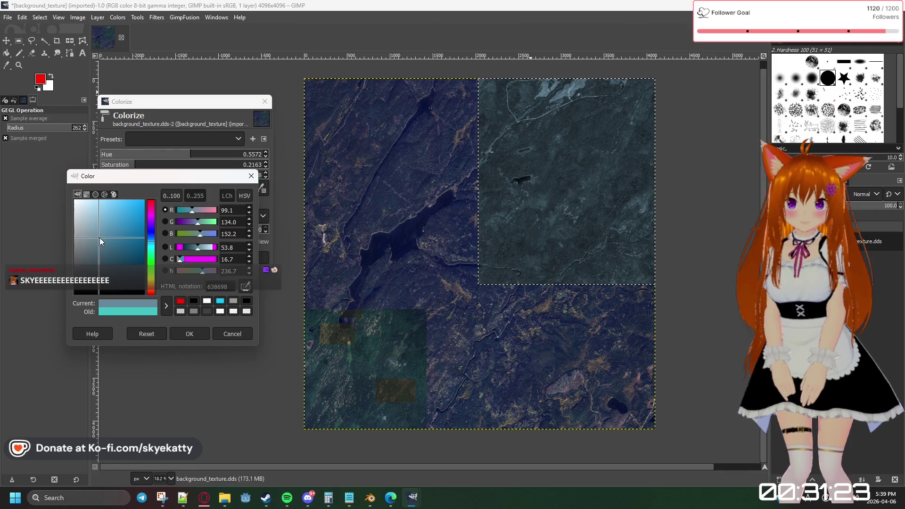
{"action": "mouse_move", "coordinate": [93, 237]}
{"action": "left_mouse_down"}
{"action": "mouse_move", "coordinate": [115, 242]}
{"action": "mouse_move", "coordinate": [113, 235]}
{"action": "left_mouse_up"}
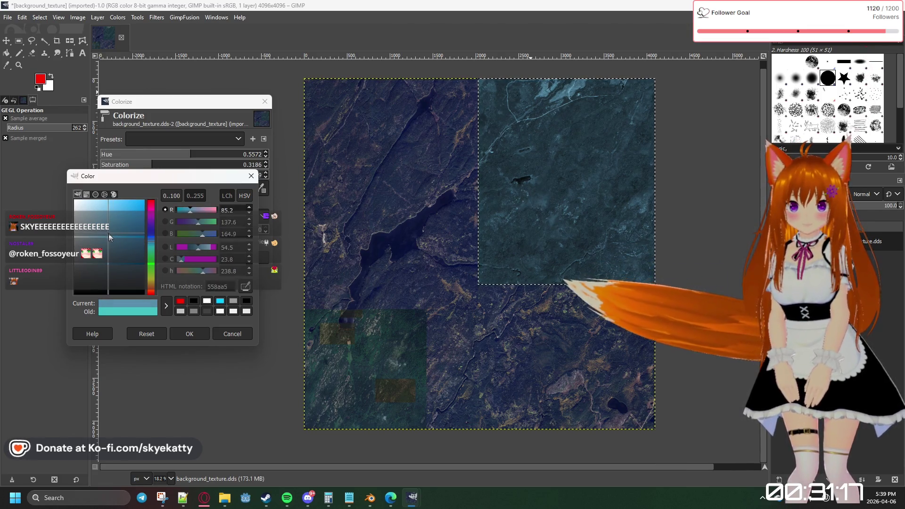
{"action": "left_click_drag", "start_coordinate": [113, 235], "coordinate": [111, 239]}
{"action": "left_click", "coordinate": [153, 242]}
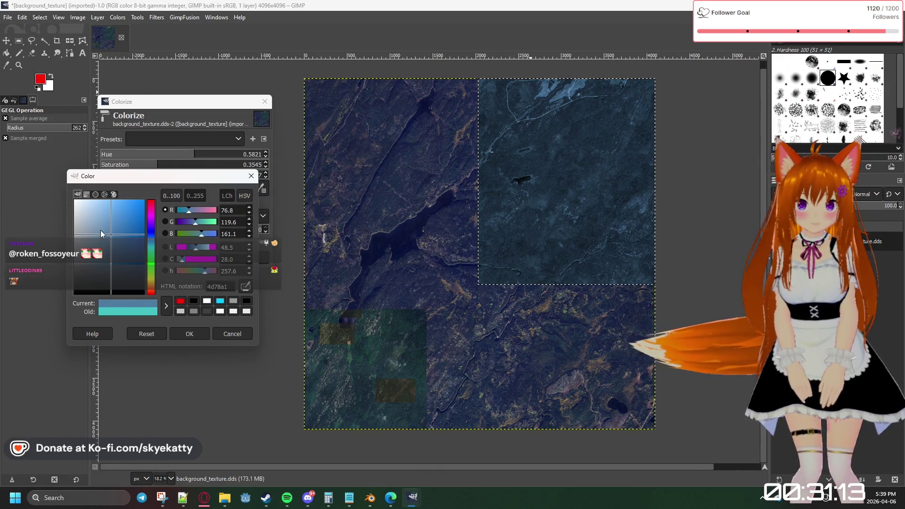
{"action": "left_click", "coordinate": [97, 238]}
{"action": "left_click_drag", "start_coordinate": [97, 238], "coordinate": [157, 246]}
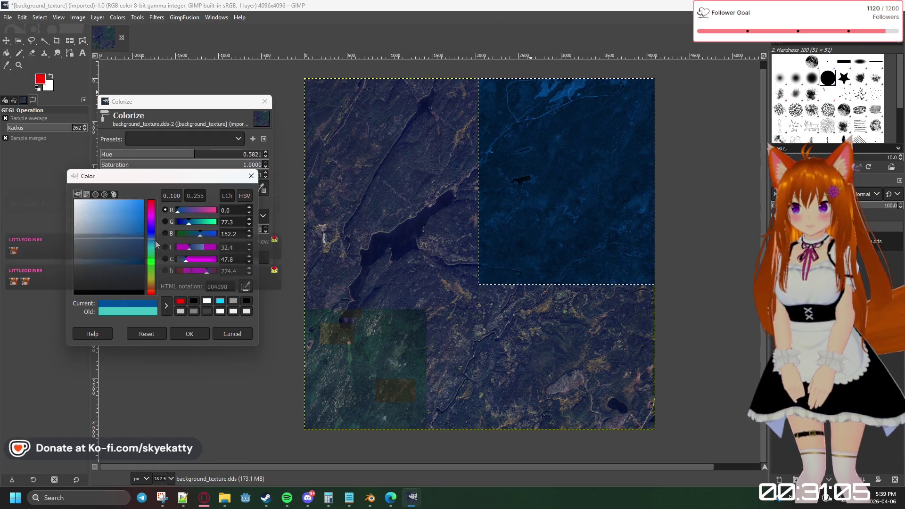
Settle on the muted slate blue 6079a7 and accept it as the colorize colour
{"action": "left_click", "coordinate": [97, 233]}
{"action": "mouse_move", "coordinate": [102, 222]}
{"action": "left_mouse_down"}
{"action": "mouse_move", "coordinate": [120, 234]}
{"action": "mouse_move", "coordinate": [108, 233]}
{"action": "left_mouse_up"}
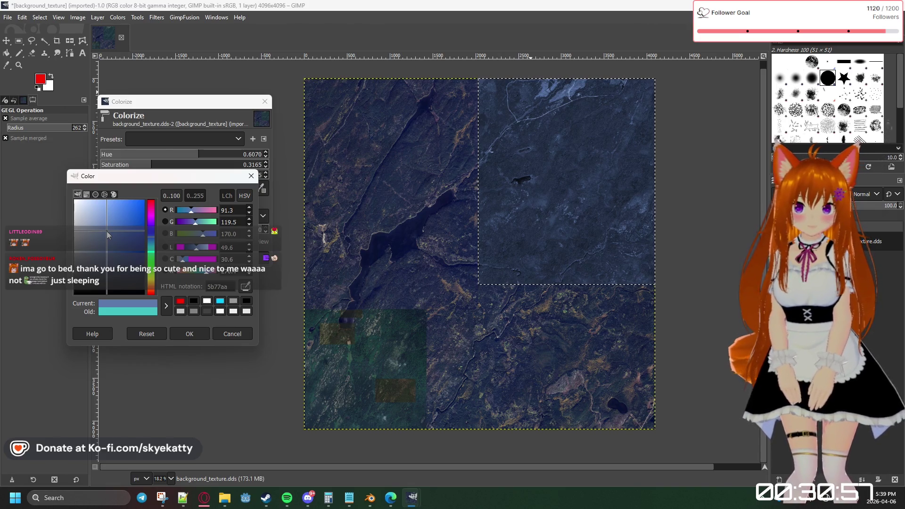
{"action": "left_click_drag", "start_coordinate": [107, 236], "coordinate": [106, 235]}
{"action": "left_click_drag", "start_coordinate": [105, 231], "coordinate": [106, 234]}
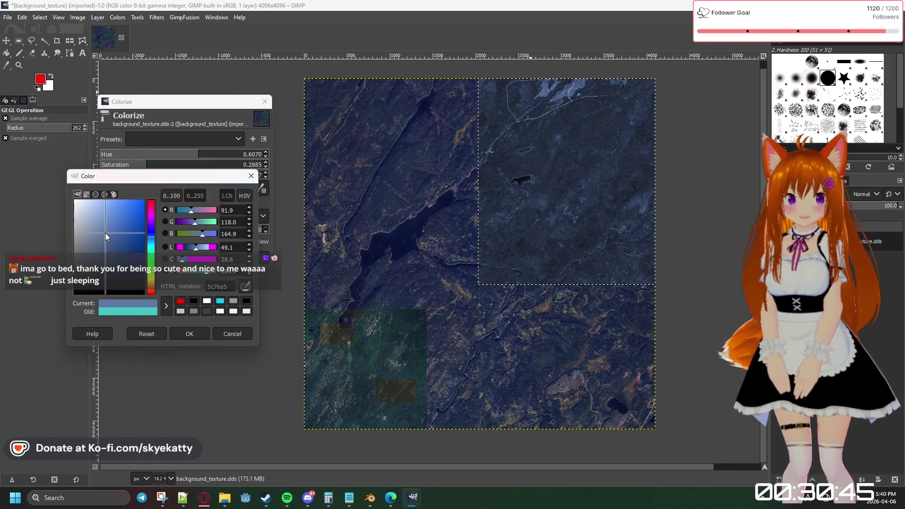
{"action": "left_click", "coordinate": [104, 233]}
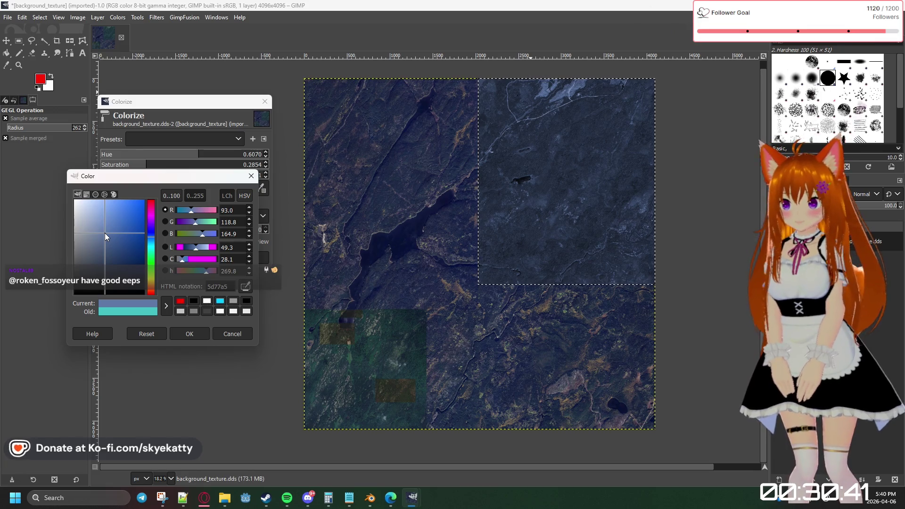
{"action": "left_click", "coordinate": [104, 234]}
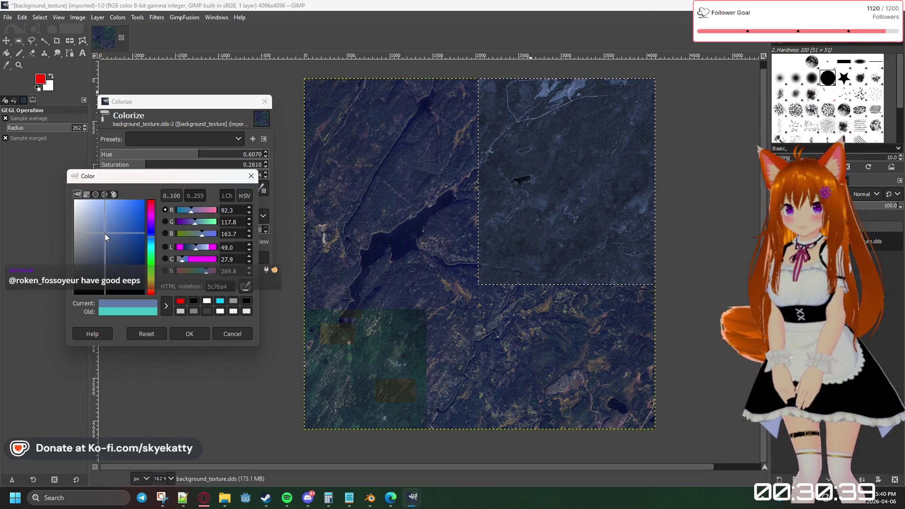
{"action": "left_click_drag", "start_coordinate": [104, 233], "coordinate": [106, 233]}
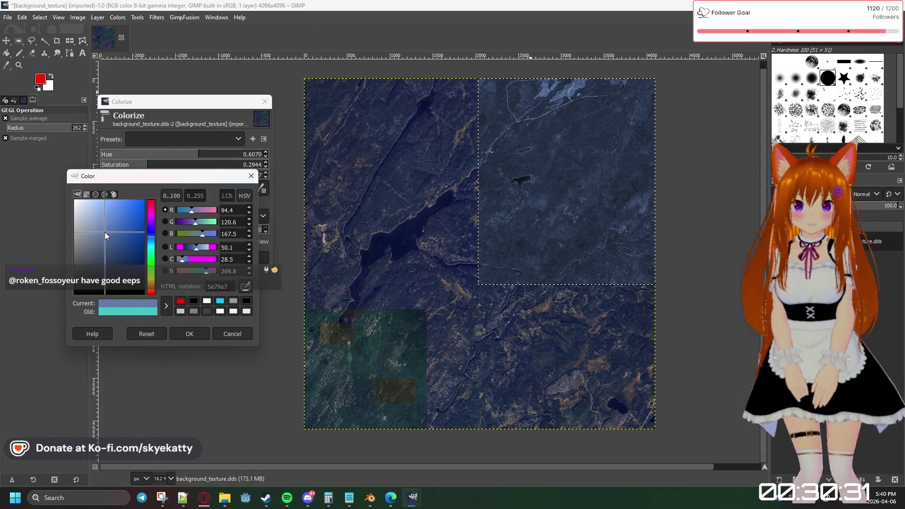
{"action": "left_click_drag", "start_coordinate": [105, 232], "coordinate": [104, 233]}
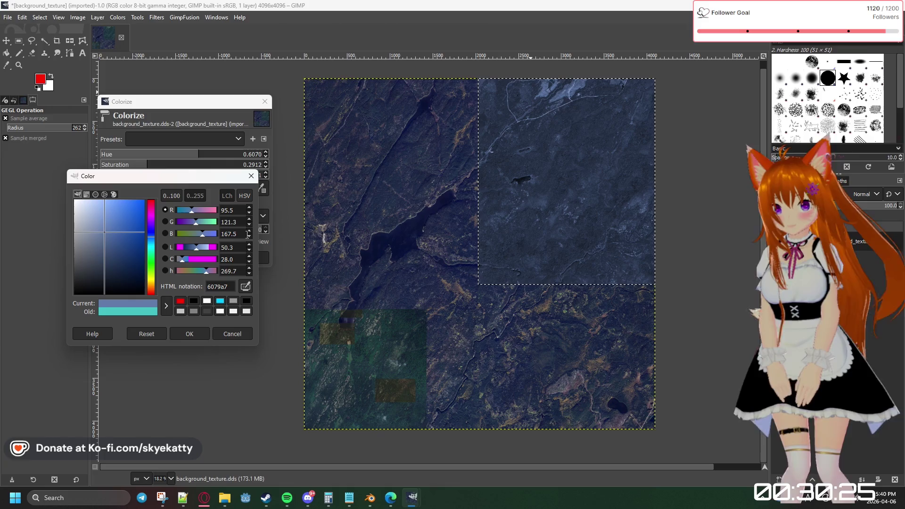
{"action": "key", "text": "Return"}
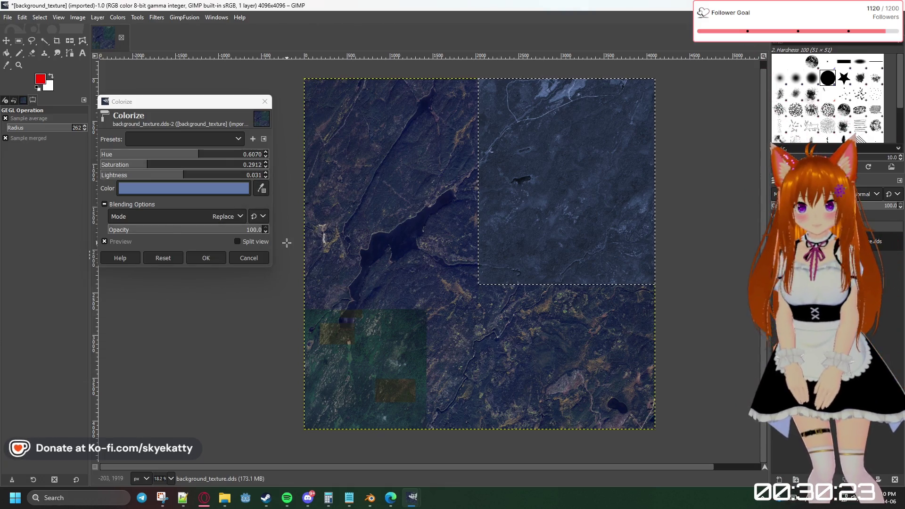
{"action": "left_click", "coordinate": [212, 258]}
Cancel the Colorize adjustment so the region stays green, clear the selection with Rectangle Select active
{"action": "key", "text": "ctrl+shift+f"}
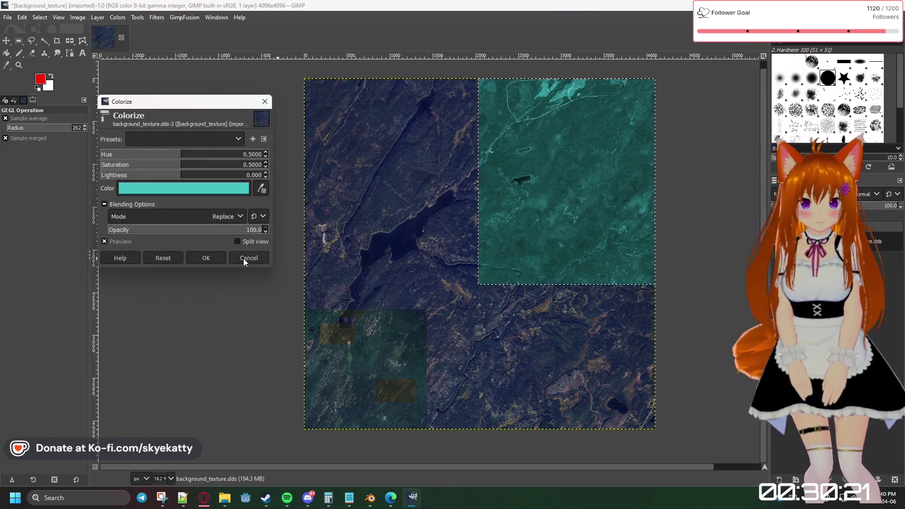
{"action": "left_click", "coordinate": [247, 257]}
{"action": "key", "text": "ctrl+shift+f"}
{"action": "left_click", "coordinate": [248, 257]}
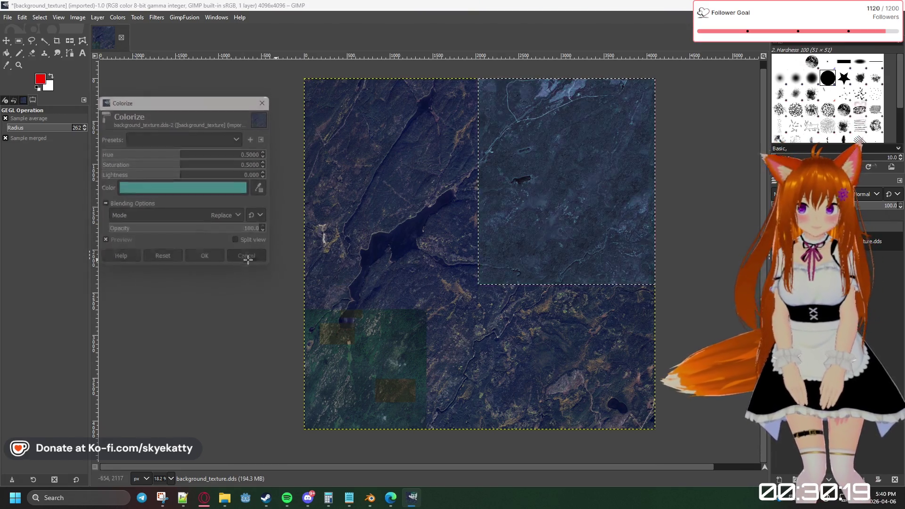
{"action": "key", "text": "r"}
{"action": "left_click", "coordinate": [220, 242]}
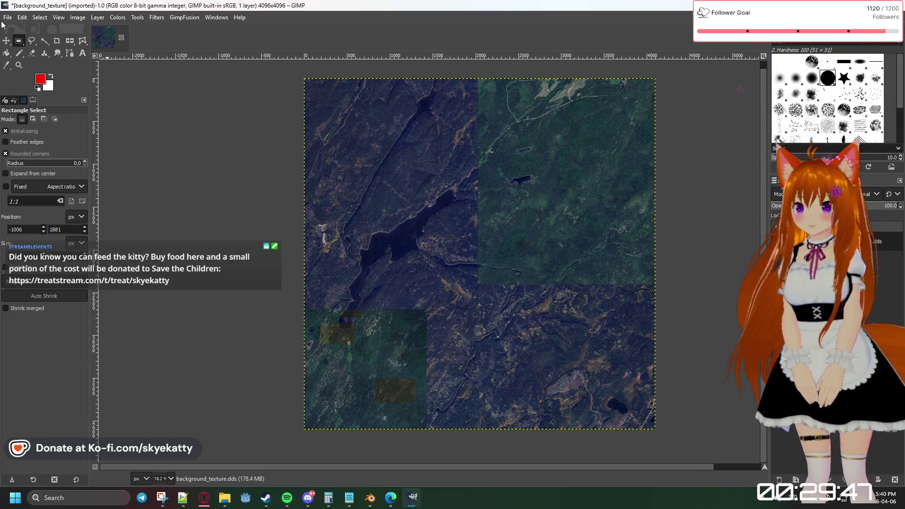
{"action": "left_click", "coordinate": [8, 18]}
Export As background_texture.dds, confirming replacement of the existing file
{"action": "left_click", "coordinate": [240, 16]}
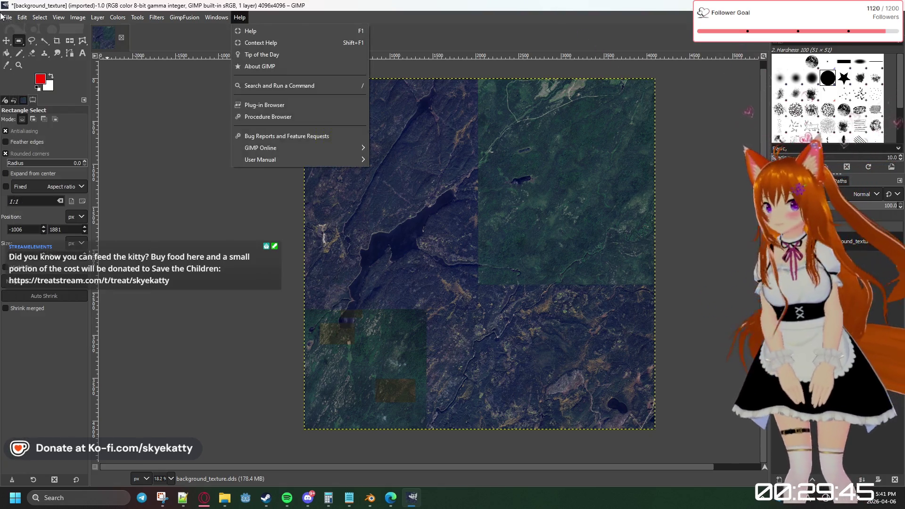
{"action": "left_click", "coordinate": [63, 175]}
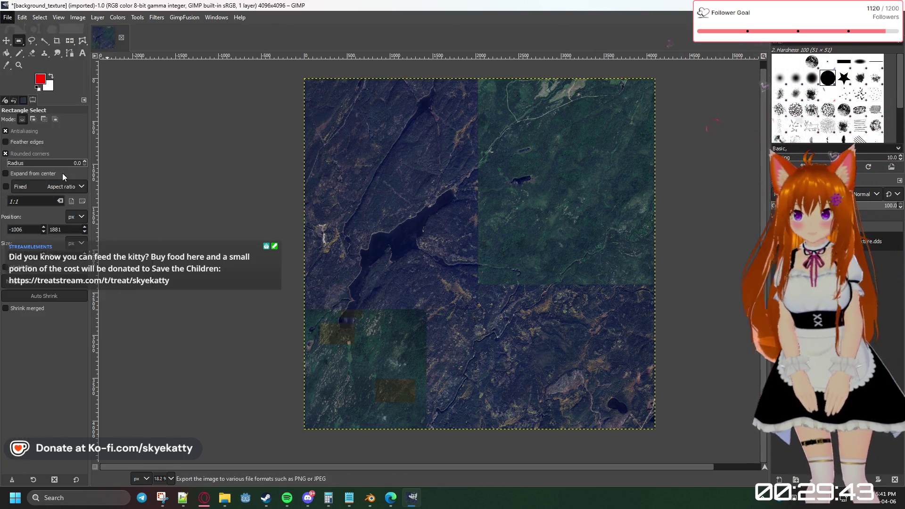
{"action": "left_click", "coordinate": [299, 142]}
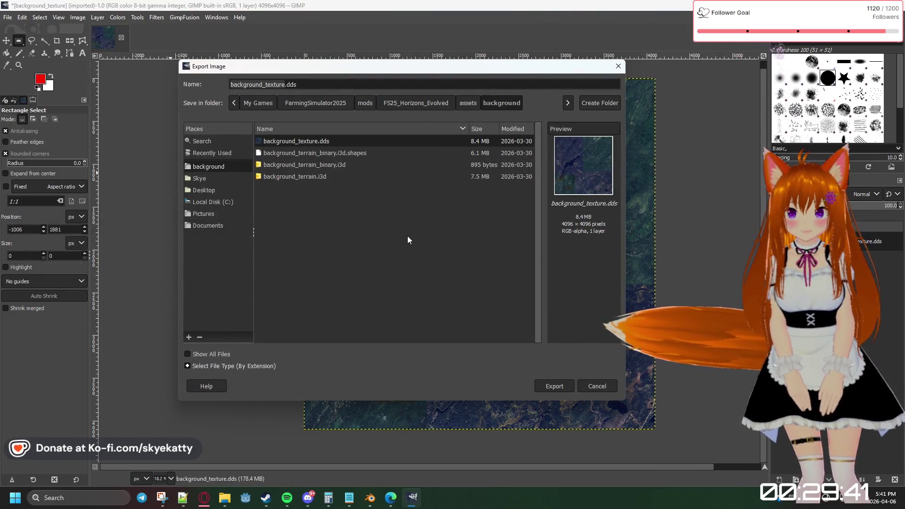
{"action": "left_click", "coordinate": [549, 385]}
{"action": "left_click", "coordinate": [449, 276]}
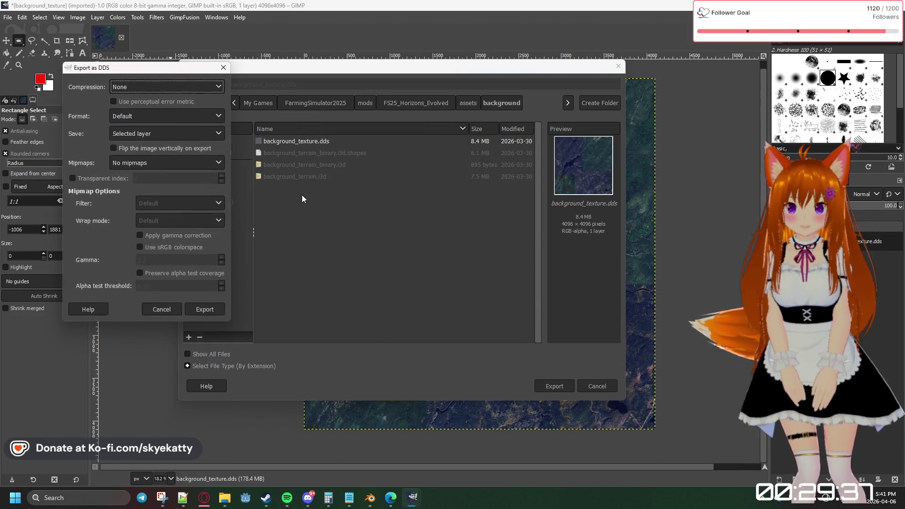
Export the DDS with BC1 / DXT1 compression and generated mipmaps, then bring the test report forward
{"action": "mouse_move", "coordinate": [189, 70]}
{"action": "left_mouse_down"}
{"action": "mouse_move", "coordinate": [292, 106]}
{"action": "mouse_move", "coordinate": [338, 103]}
{"action": "left_mouse_up"}
{"action": "left_click", "coordinate": [284, 124]}
{"action": "left_click", "coordinate": [243, 148]}
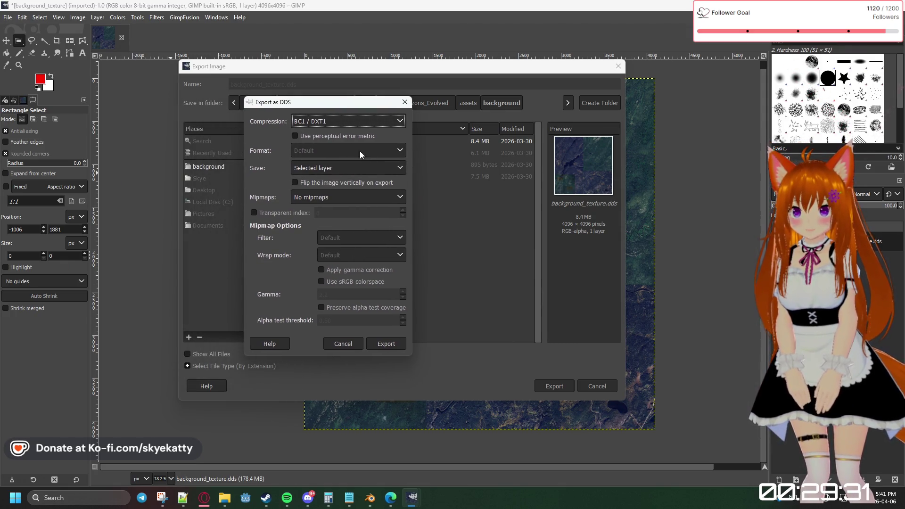
{"action": "left_click", "coordinate": [300, 199]}
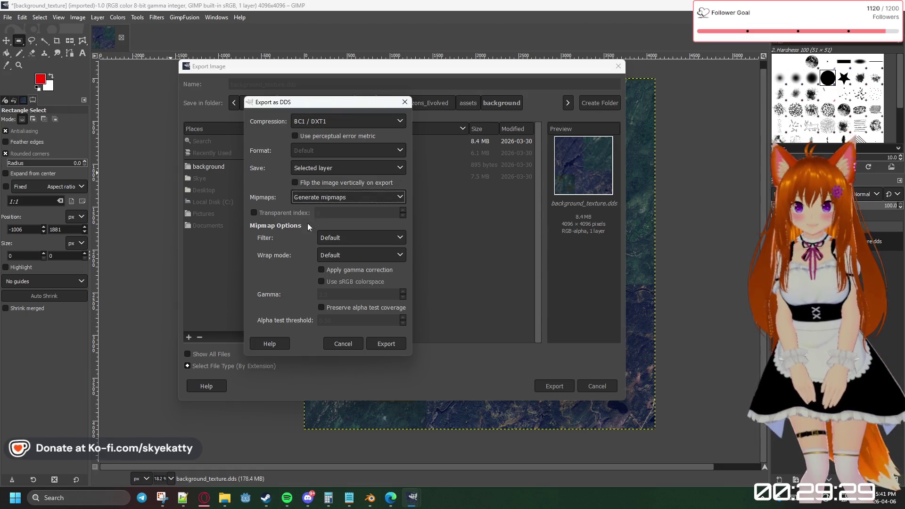
{"action": "left_click", "coordinate": [374, 344]}
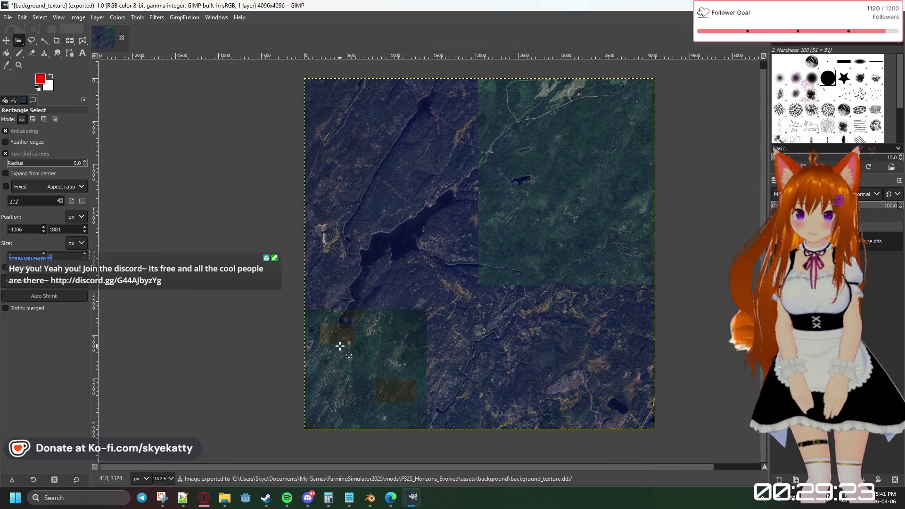
{"action": "left_click", "coordinate": [388, 499]}
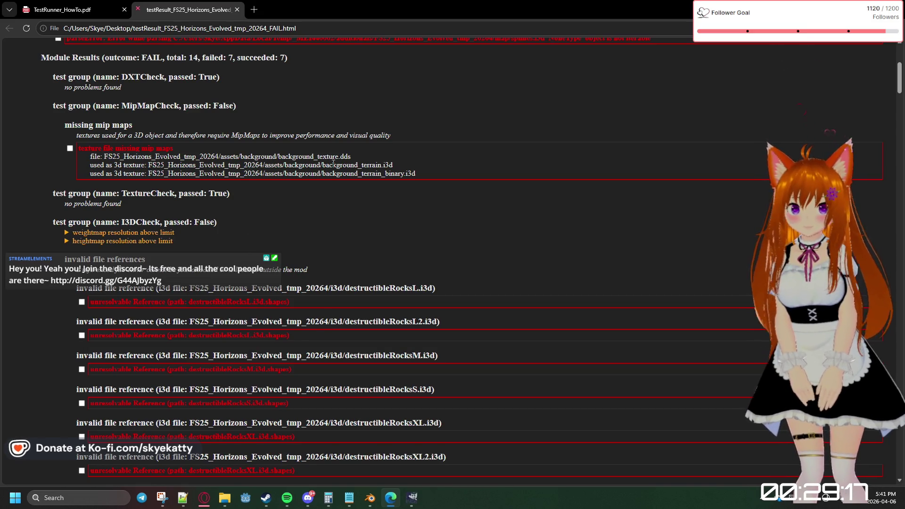
{"action": "scroll", "coordinate": [333, 163], "scroll_direction": "down", "scroll_amount": 1}
{"action": "scroll", "coordinate": [190, 206], "scroll_direction": "down", "scroll_amount": 1}
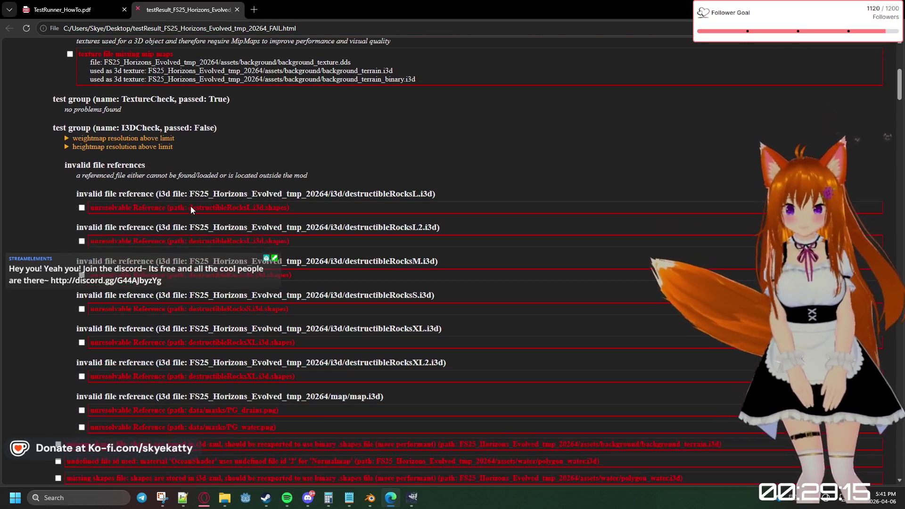
{"action": "scroll", "coordinate": [190, 203], "scroll_direction": "down", "scroll_amount": 2}
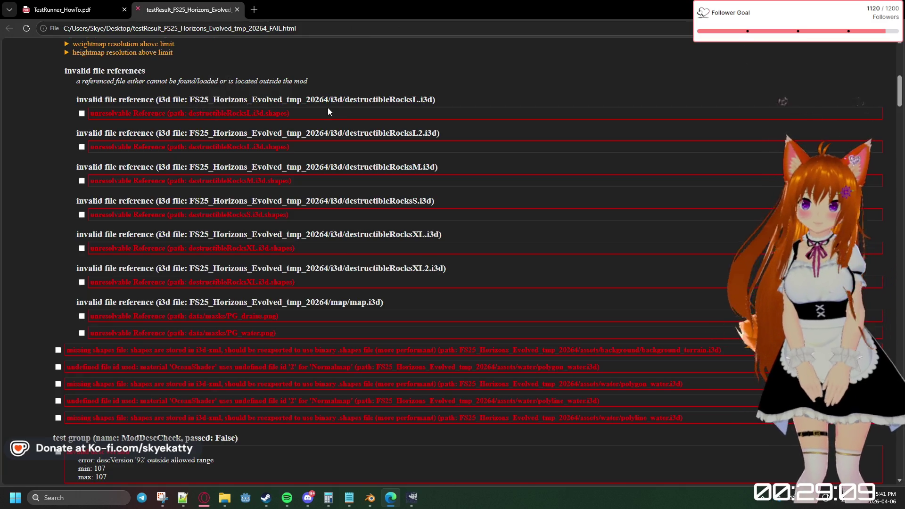
Tick the missing mip maps and parseError entries as checked in the test report
{"action": "left_click_drag", "start_coordinate": [244, 103], "coordinate": [299, 102]}
{"action": "right_click", "coordinate": [301, 105]}
{"action": "left_click", "coordinate": [442, 101]}
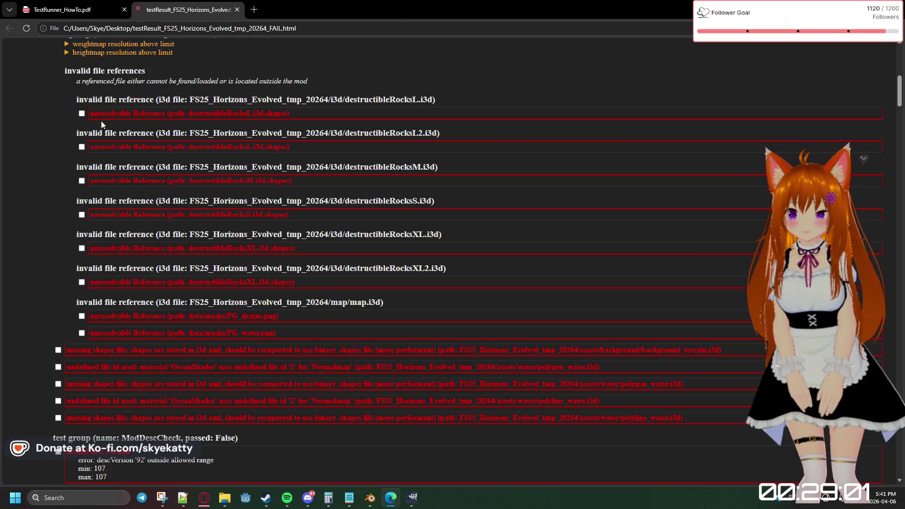
{"action": "scroll", "coordinate": [173, 123], "scroll_direction": "up", "scroll_amount": 2}
{"action": "scroll", "coordinate": [83, 164], "scroll_direction": "up", "scroll_amount": 2}
{"action": "left_click", "coordinate": [70, 243]}
{"action": "left_click", "coordinate": [58, 132]}
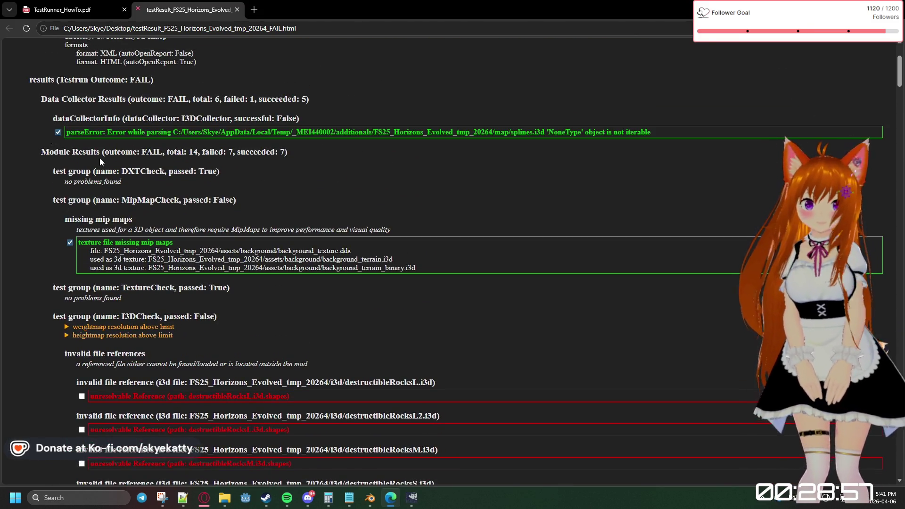
{"action": "scroll", "coordinate": [100, 158], "scroll_direction": "up", "scroll_amount": 2}
{"action": "scroll", "coordinate": [98, 157], "scroll_direction": "down", "scroll_amount": 3}
{"action": "scroll", "coordinate": [98, 158], "scroll_direction": "down", "scroll_amount": 2}
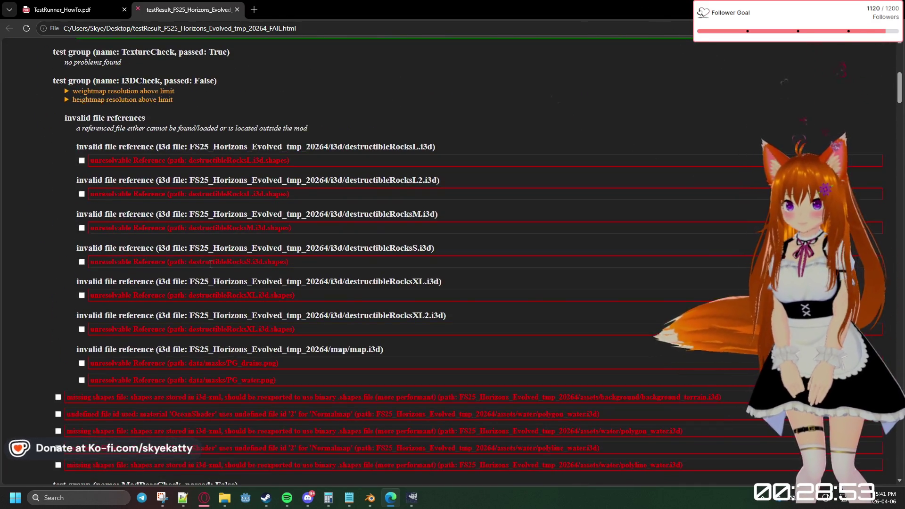
{"action": "scroll", "coordinate": [208, 265], "scroll_direction": "down", "scroll_amount": 1}
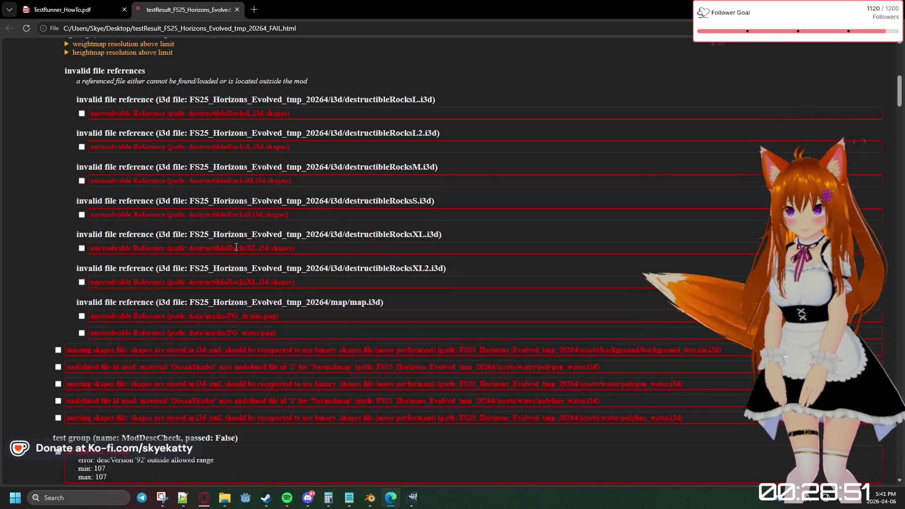
Review the invalid destructibleRocksS shapes path and the XL reference error
{"action": "left_click_drag", "start_coordinate": [194, 217], "coordinate": [308, 217]}
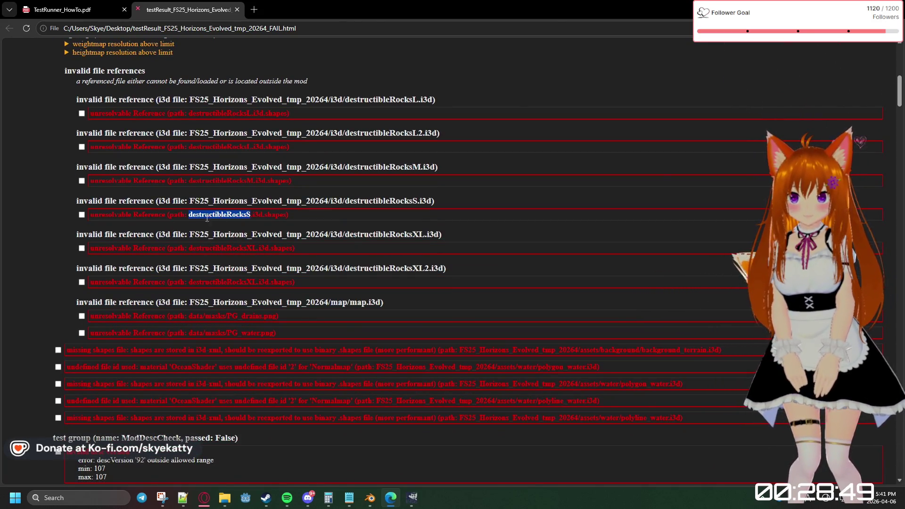
{"action": "left_click", "coordinate": [288, 252]}
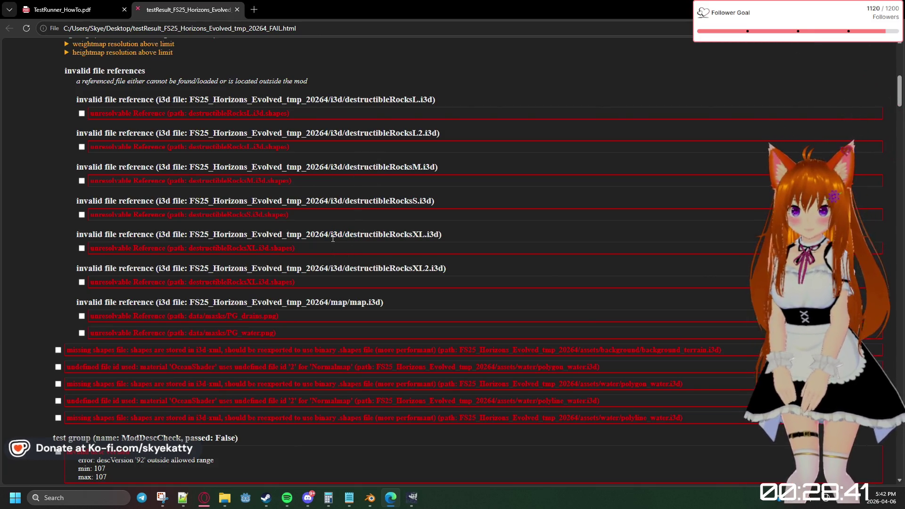
{"action": "left_click_drag", "start_coordinate": [330, 237], "coordinate": [363, 244]}
{"action": "left_click", "coordinate": [357, 254]}
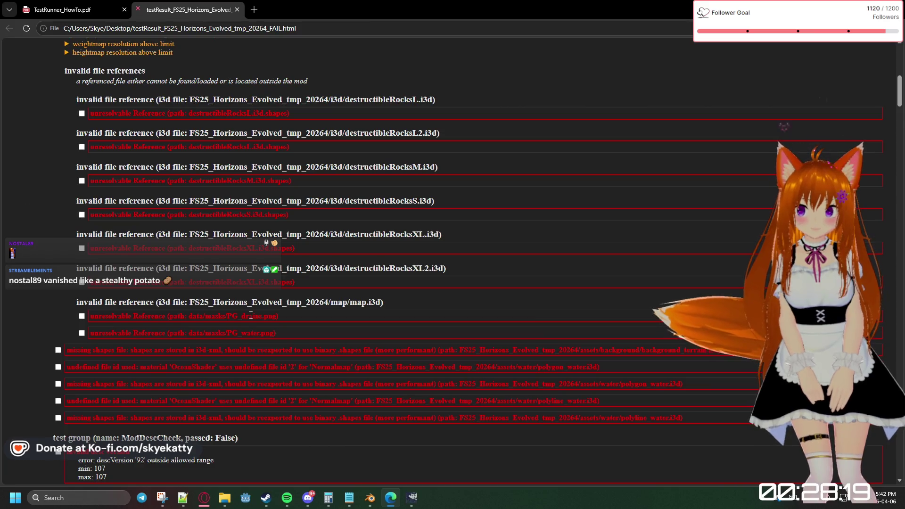
{"action": "scroll", "coordinate": [121, 331], "scroll_direction": "down", "scroll_amount": 1}
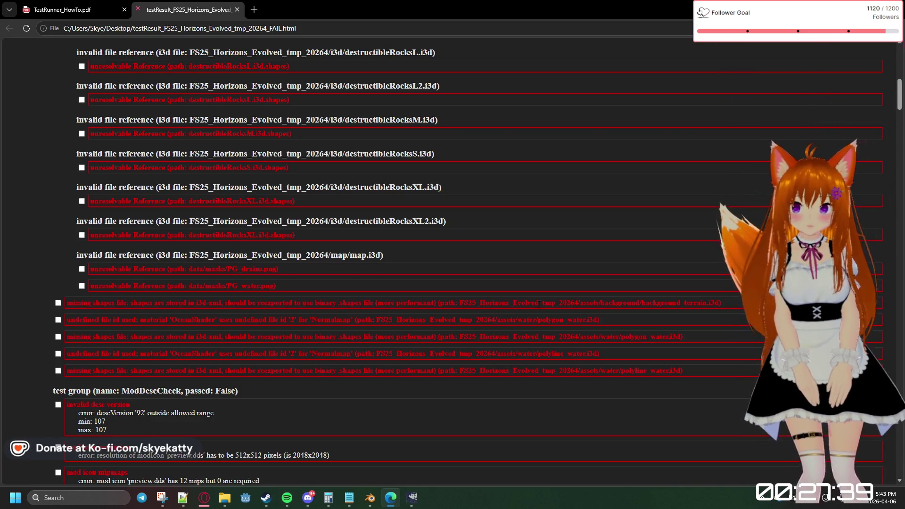
{"action": "scroll", "coordinate": [305, 234], "scroll_direction": "up", "scroll_amount": 2}
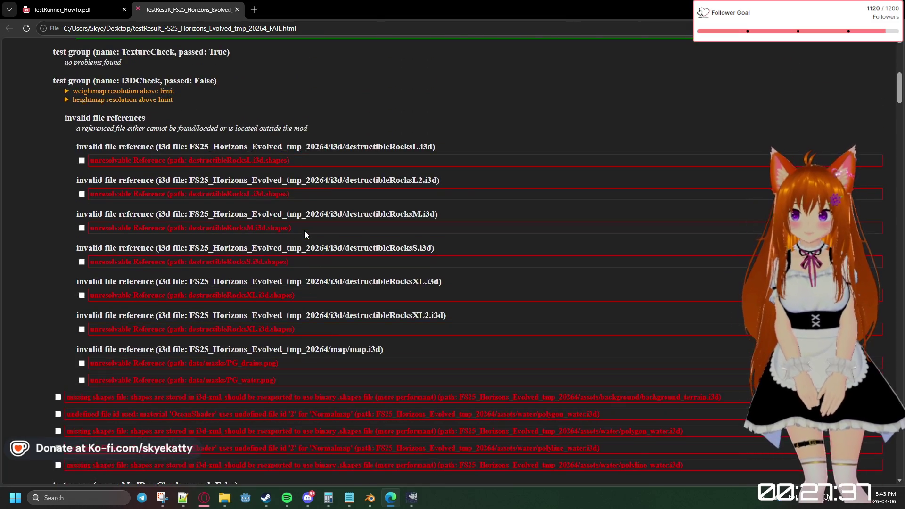
Pick out the destructibleRocks reference text in the report, then bring up the File Explorer windows
{"action": "left_click_drag", "start_coordinate": [363, 214], "coordinate": [466, 225]}
{"action": "left_click", "coordinate": [421, 221]}
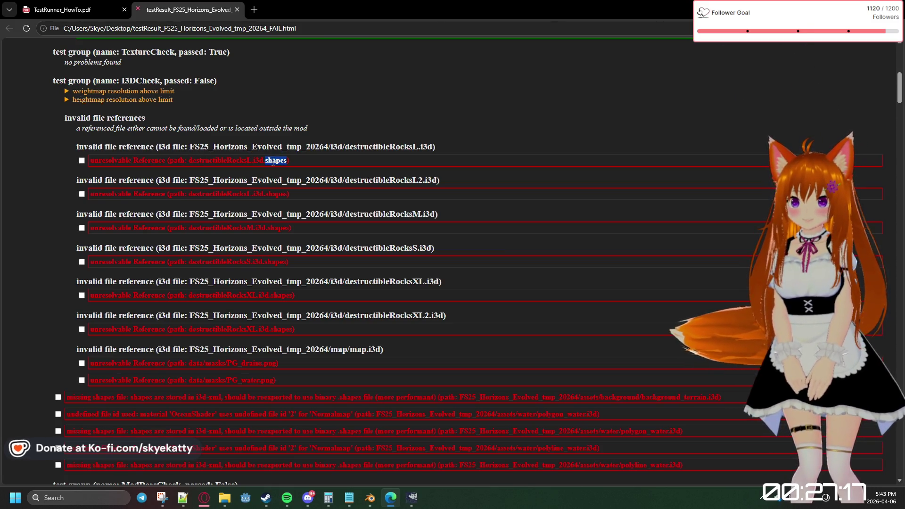
{"action": "left_click", "coordinate": [259, 169]}
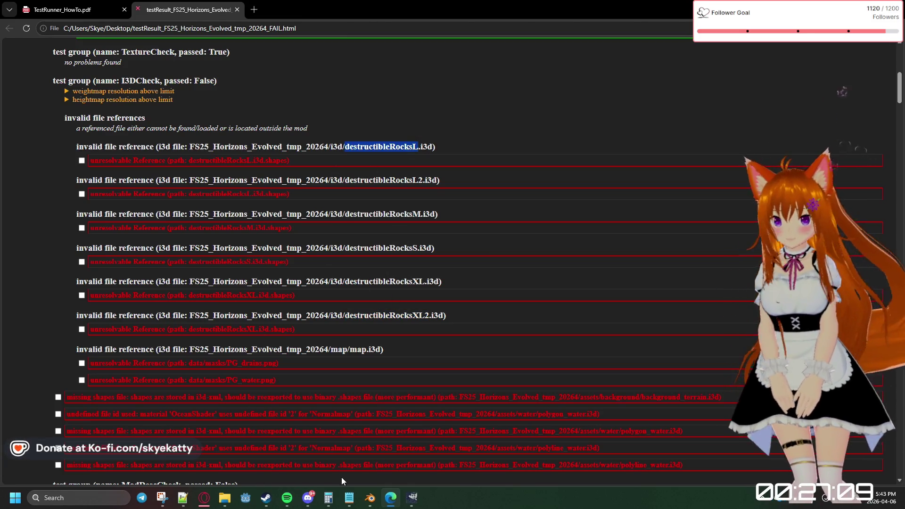
{"action": "left_click", "coordinate": [226, 501]}
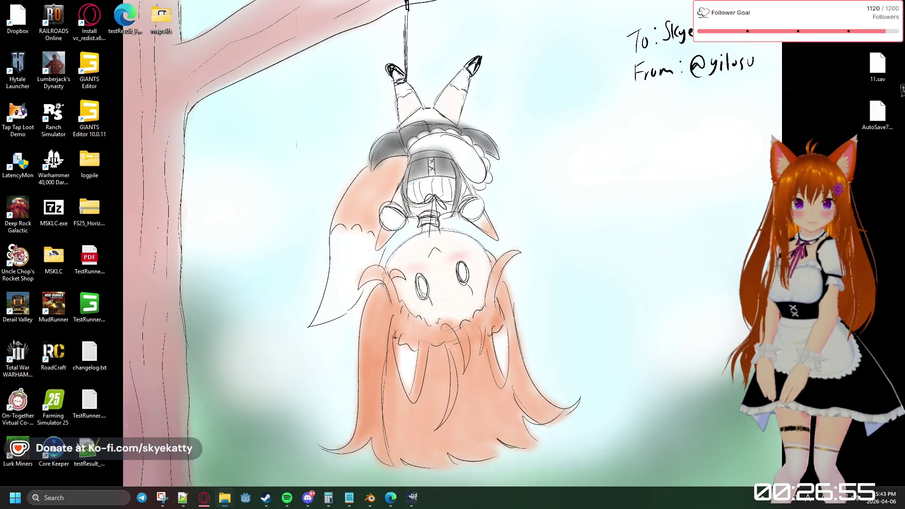
Show the Explorer window, open the i3d folder and enlarge it to list more files
{"action": "key", "text": "super+d"}
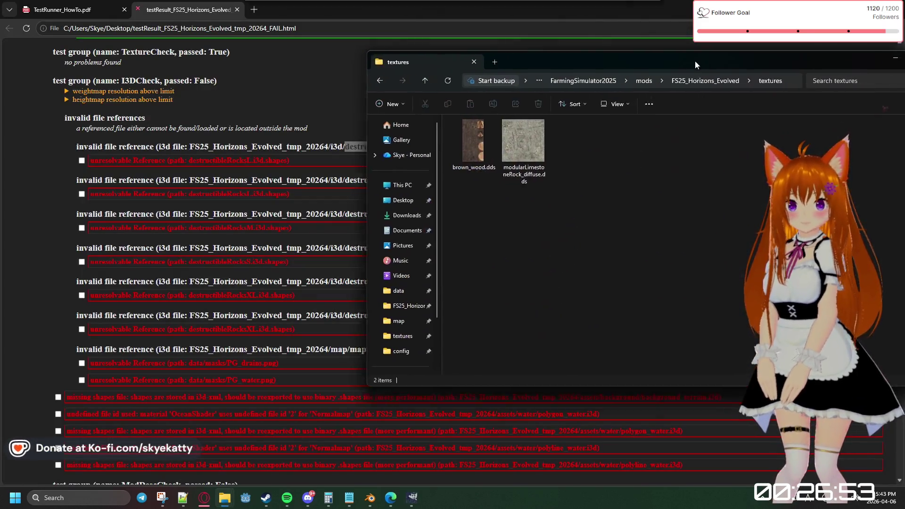
{"action": "left_click", "coordinate": [594, 97]}
{"action": "left_click_drag", "start_coordinate": [584, 80], "coordinate": [623, 173]}
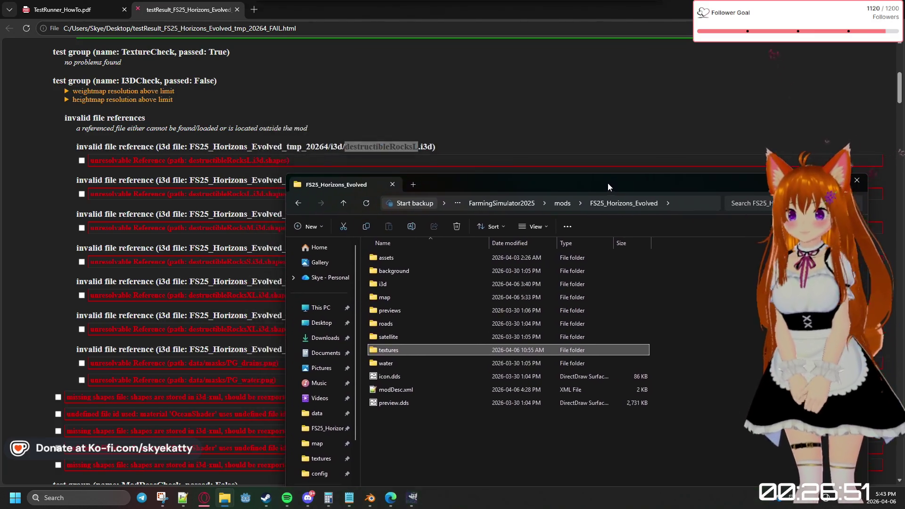
{"action": "double_click", "coordinate": [398, 275]}
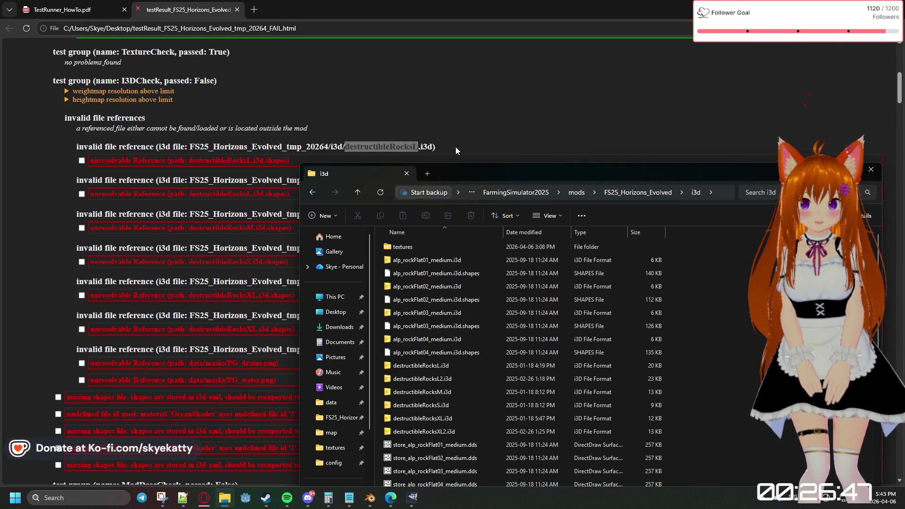
{"action": "mouse_move", "coordinate": [465, 166]}
{"action": "left_mouse_down"}
{"action": "mouse_move", "coordinate": [477, 291]}
{"action": "mouse_move", "coordinate": [414, 397]}
{"action": "mouse_move", "coordinate": [648, 51]}
{"action": "left_mouse_up"}
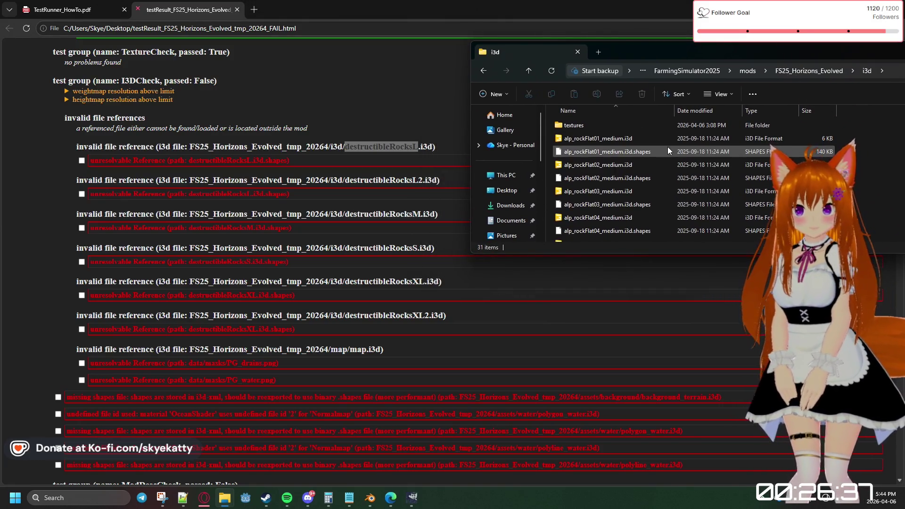
{"action": "scroll", "coordinate": [668, 147], "scroll_direction": "down", "scroll_amount": 5}
{"action": "scroll", "coordinate": [667, 147], "scroll_direction": "down", "scroll_amount": 3}
{"action": "mouse_move", "coordinate": [644, 52]}
{"action": "left_mouse_down"}
{"action": "mouse_move", "coordinate": [524, 42]}
{"action": "mouse_move", "coordinate": [544, 65]}
{"action": "left_mouse_up"}
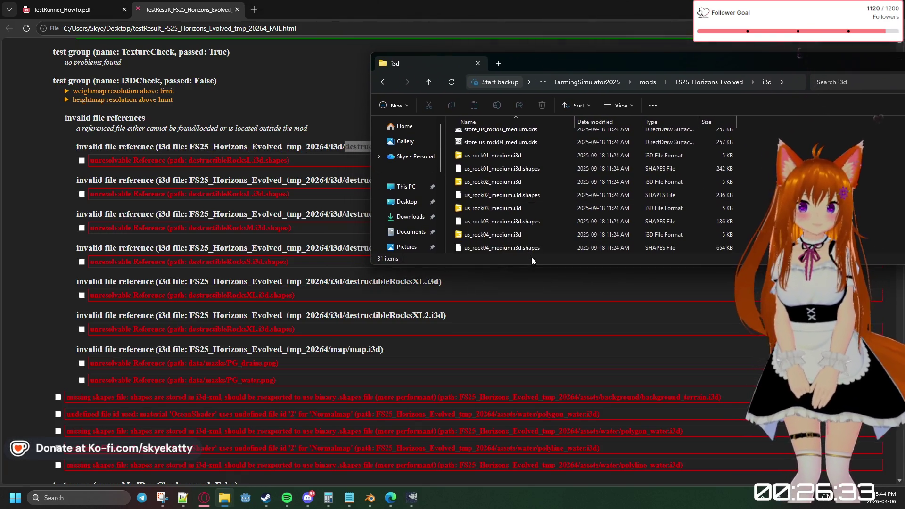
{"action": "left_click_drag", "start_coordinate": [534, 265], "coordinate": [555, 414]}
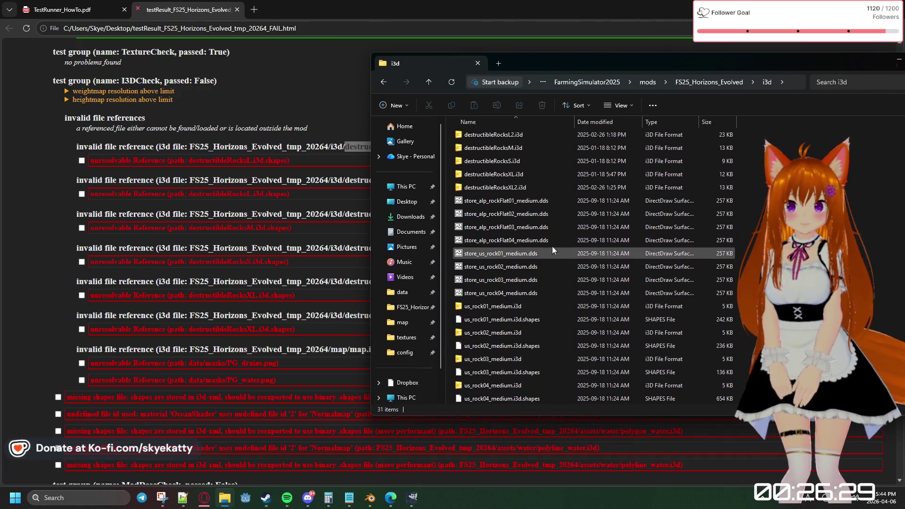
{"action": "scroll", "coordinate": [544, 221], "scroll_direction": "up", "scroll_amount": 2}
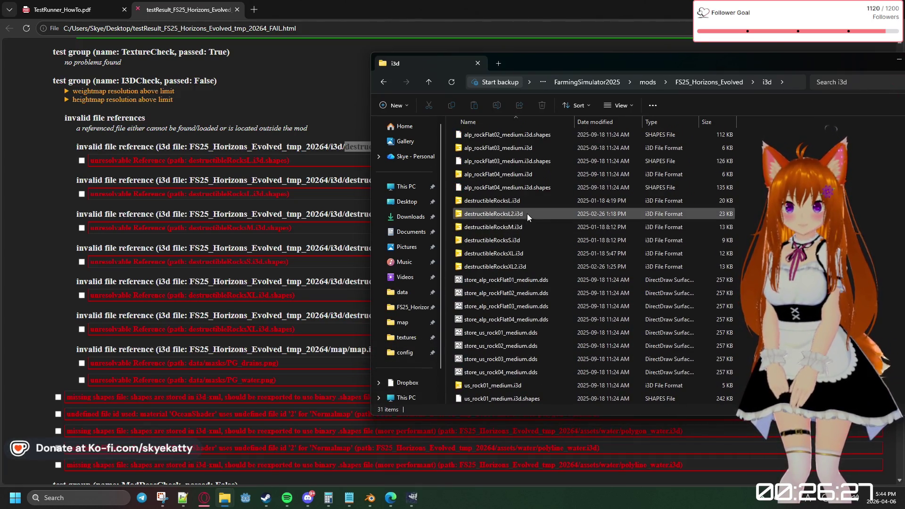
{"action": "scroll", "coordinate": [531, 261], "scroll_direction": "down", "scroll_amount": 2}
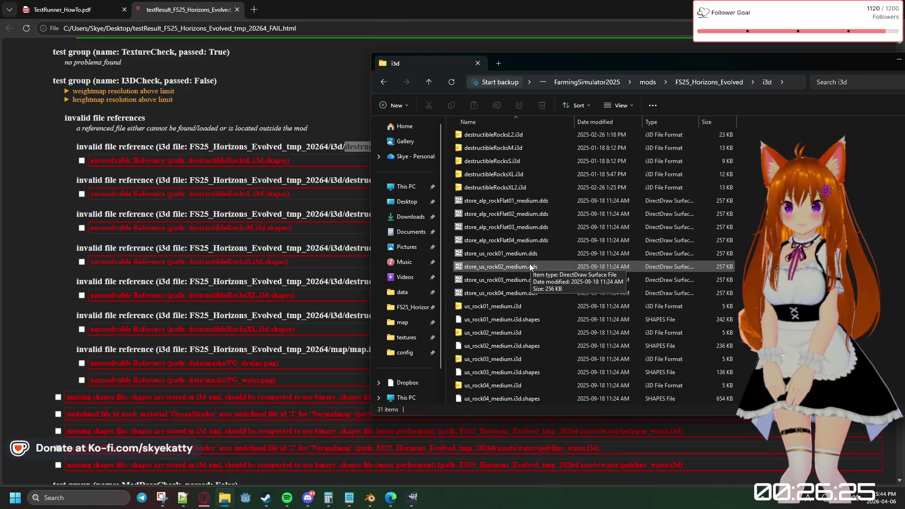
{"action": "scroll", "coordinate": [532, 262], "scroll_direction": "up", "scroll_amount": 2}
{"action": "scroll", "coordinate": [530, 262], "scroll_direction": "up", "scroll_amount": 2}
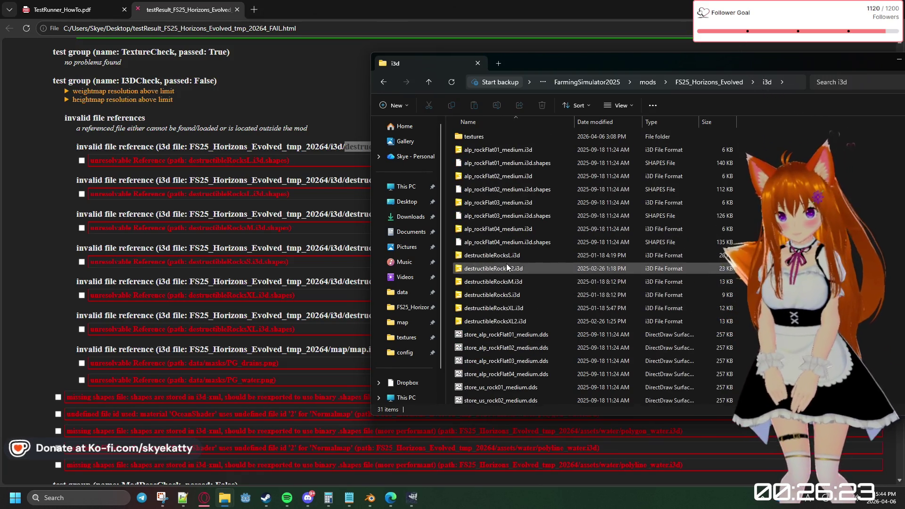
Open destructibleRocksL.i3d for editing in Notepad++
{"action": "left_click", "coordinate": [509, 257]}
{"action": "right_click", "coordinate": [514, 256]}
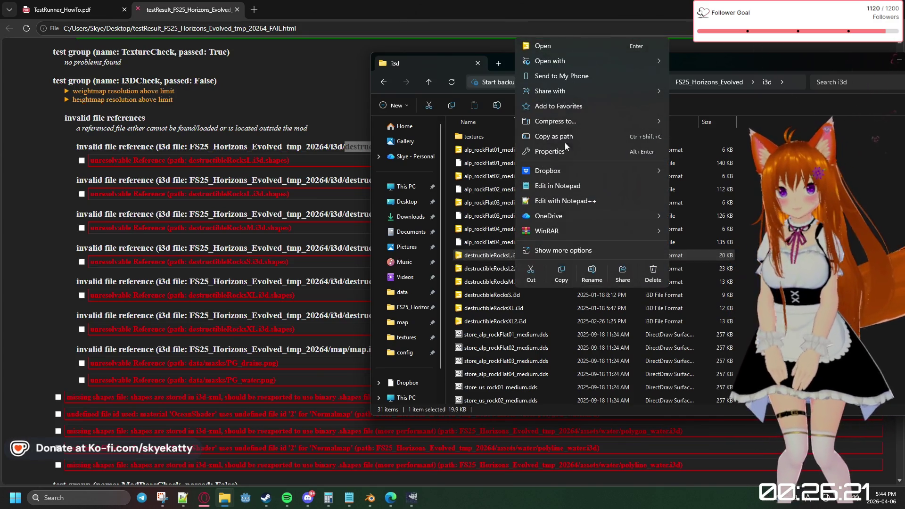
{"action": "left_click", "coordinate": [555, 201]}
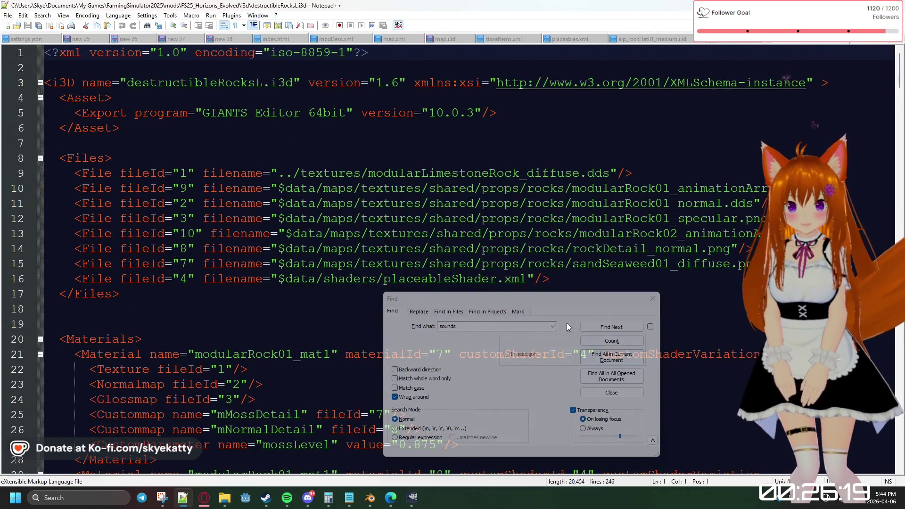
Look over the modularRock01_normal and rockDetail_normal entries on lines 12-14 and dismiss Find
{"action": "left_click", "coordinate": [646, 249]}
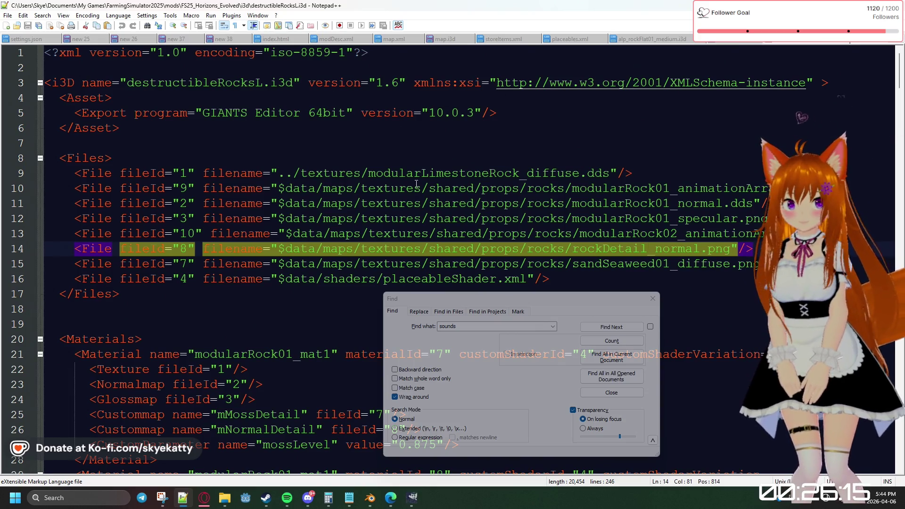
{"action": "left_click", "coordinate": [642, 209]}
{"action": "left_click", "coordinate": [632, 249]}
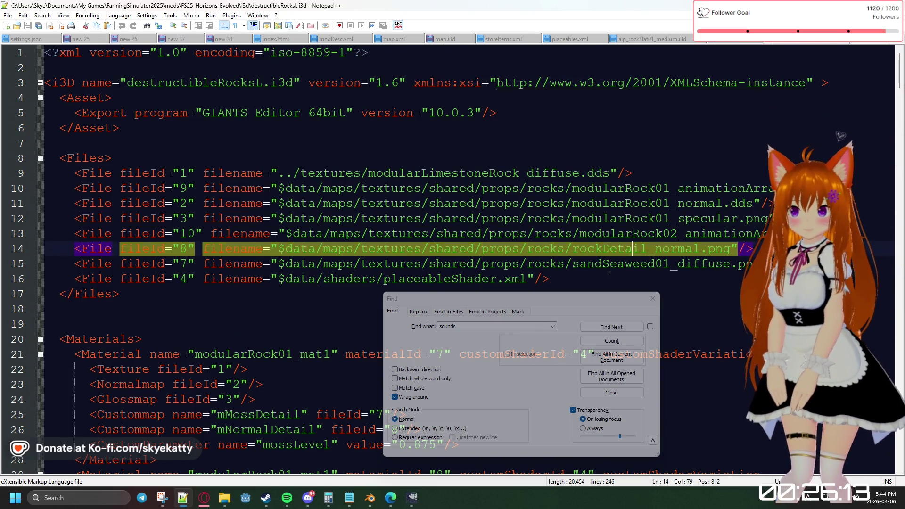
{"action": "left_click", "coordinate": [653, 300]}
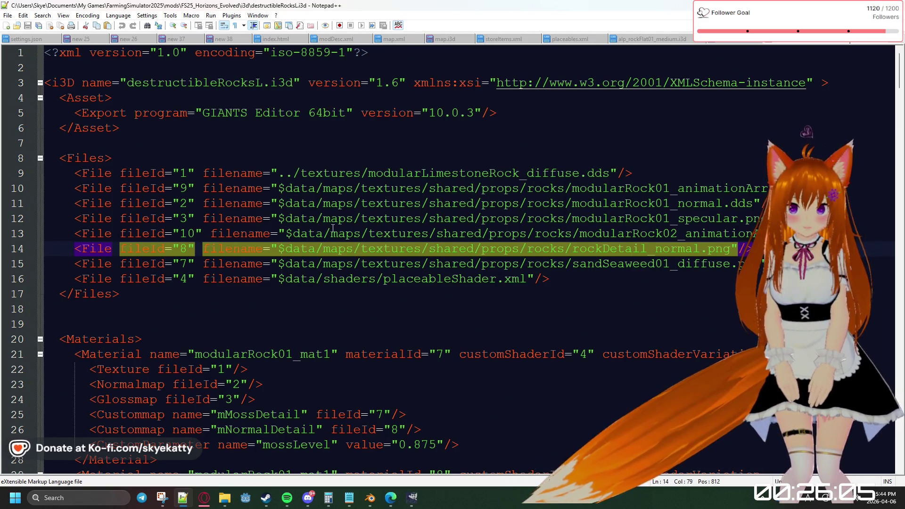
{"action": "scroll", "coordinate": [473, 145], "scroll_direction": "down", "scroll_amount": 1}
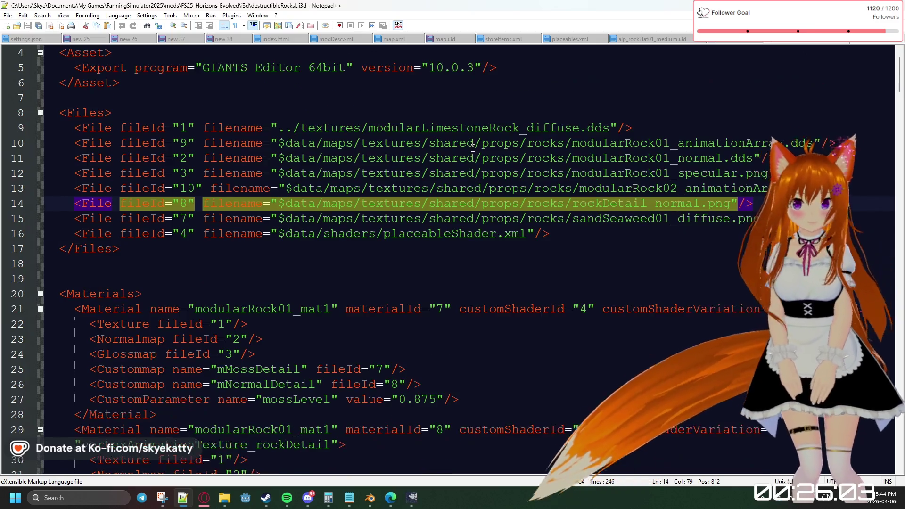
Check the placeableShader, sandSeaweed01 and modularLimestoneRock_diffuse entries, then shrink the editor window
{"action": "left_click", "coordinate": [373, 234]}
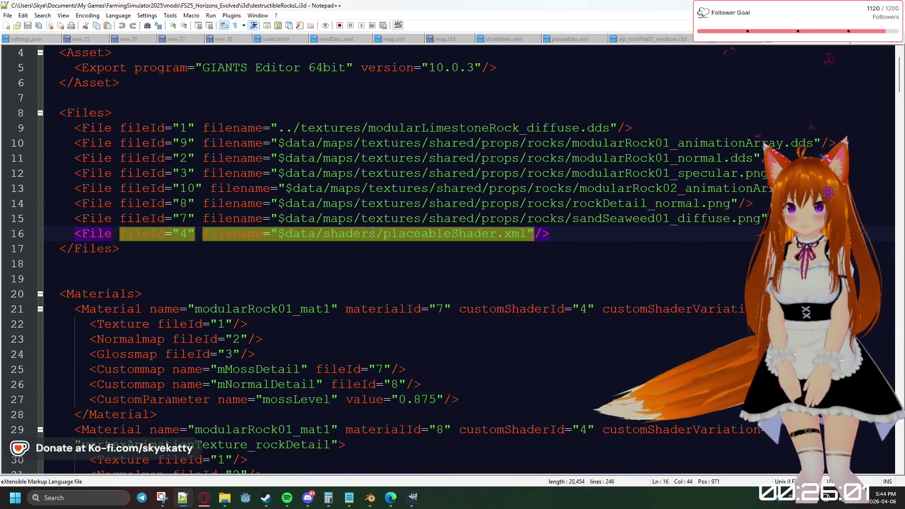
{"action": "left_click", "coordinate": [679, 218]}
{"action": "left_click", "coordinate": [670, 203]}
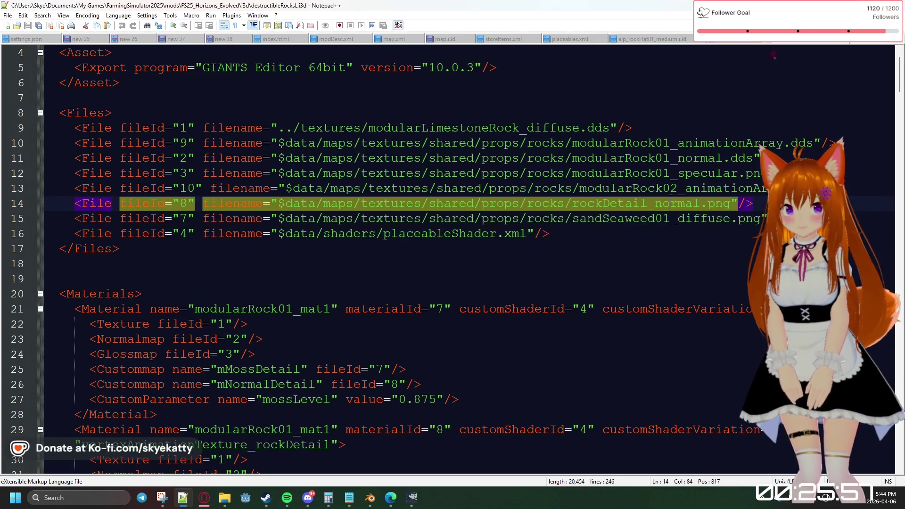
{"action": "left_click", "coordinate": [576, 129]}
{"action": "scroll", "coordinate": [603, 173], "scroll_direction": "down", "scroll_amount": 3}
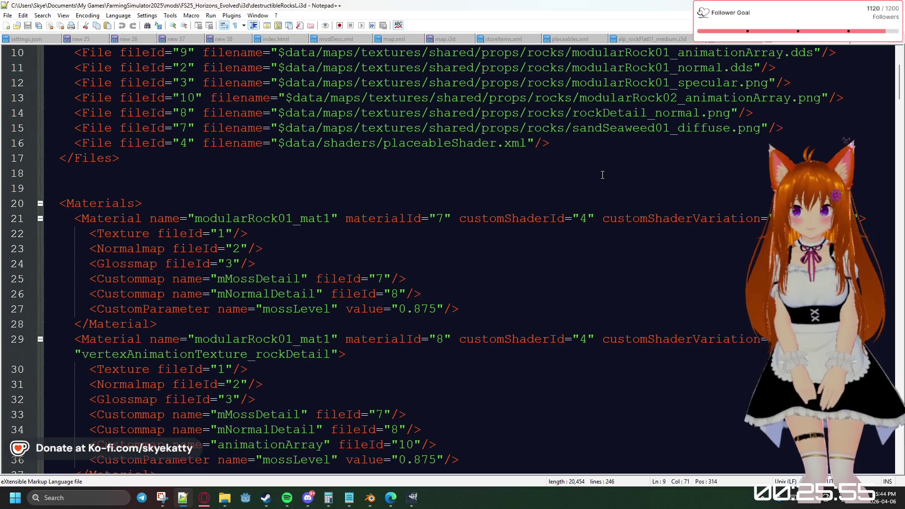
{"action": "scroll", "coordinate": [604, 173], "scroll_direction": "up", "scroll_amount": 2}
{"action": "scroll", "coordinate": [603, 173], "scroll_direction": "up", "scroll_amount": 2}
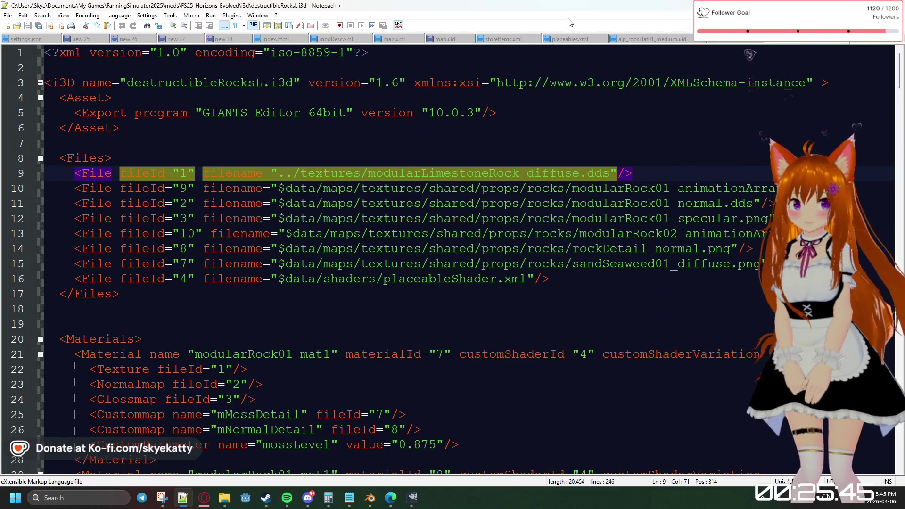
{"action": "left_click_drag", "start_coordinate": [572, 13], "coordinate": [453, 222]}
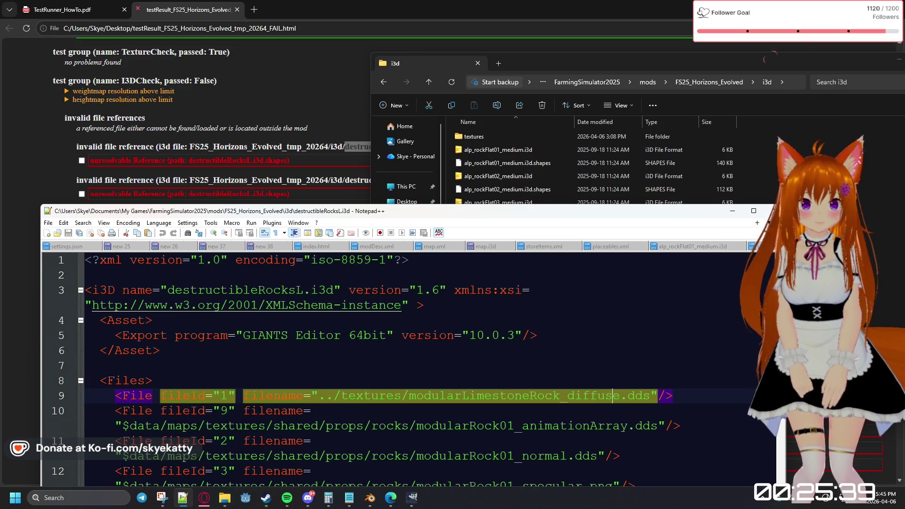
{"action": "scroll", "coordinate": [717, 239], "scroll_direction": "down", "scroll_amount": 3}
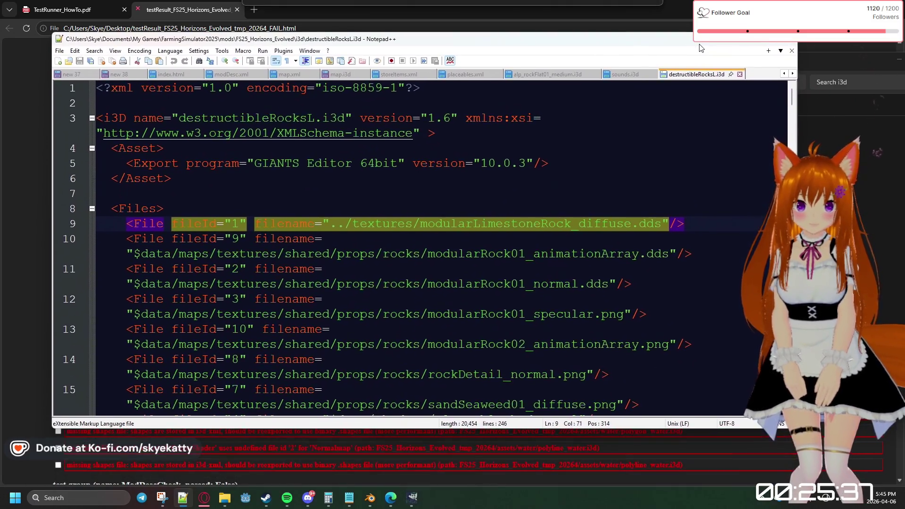
Inspect the externalShapesFile reference to destructibleRocksL.i3d.shapes on line 52, then show the desktop
{"action": "left_click_drag", "start_coordinate": [691, 222], "coordinate": [637, 1]}
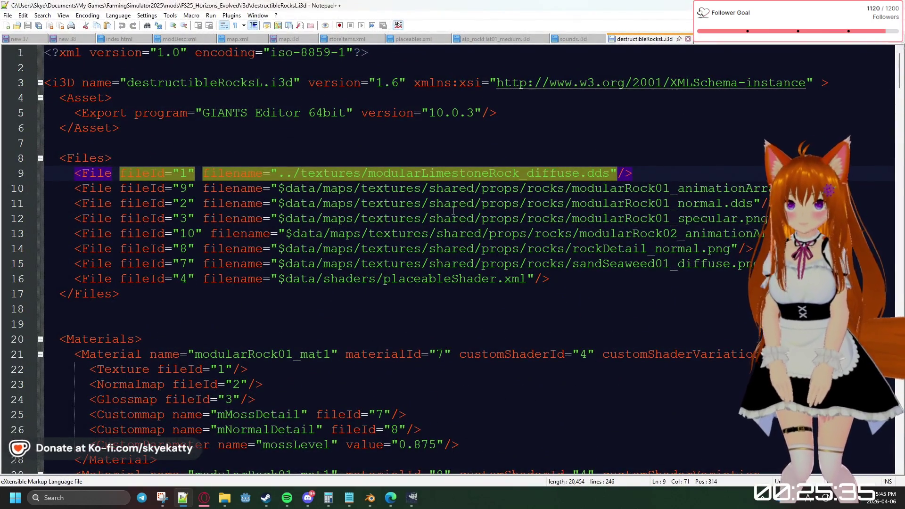
{"action": "scroll", "coordinate": [454, 210], "scroll_direction": "down", "scroll_amount": 1}
{"action": "scroll", "coordinate": [438, 219], "scroll_direction": "down", "scroll_amount": 3}
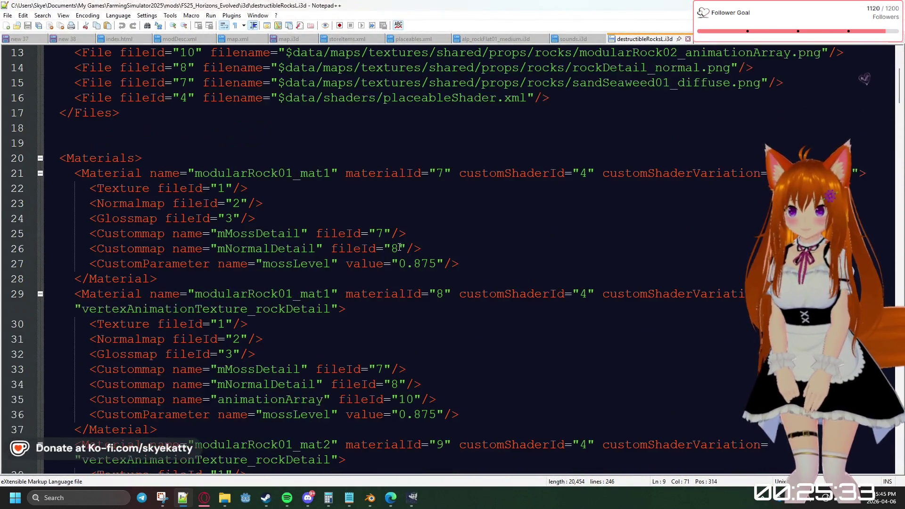
{"action": "scroll", "coordinate": [418, 234], "scroll_direction": "down", "scroll_amount": 4}
{"action": "scroll", "coordinate": [400, 248], "scroll_direction": "down", "scroll_amount": 3}
{"action": "scroll", "coordinate": [399, 248], "scroll_direction": "down", "scroll_amount": 3}
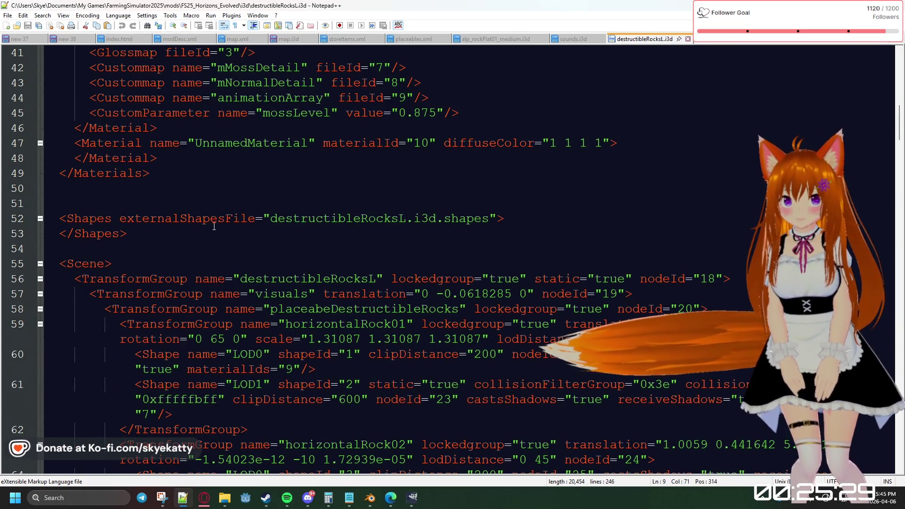
{"action": "left_click", "coordinate": [271, 218]}
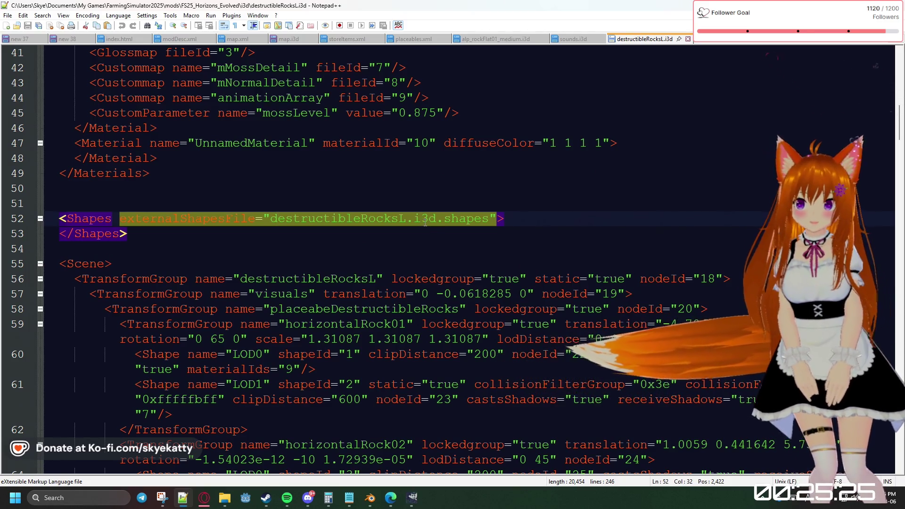
{"action": "key", "text": "Down"}
{"action": "key", "text": "Down"}
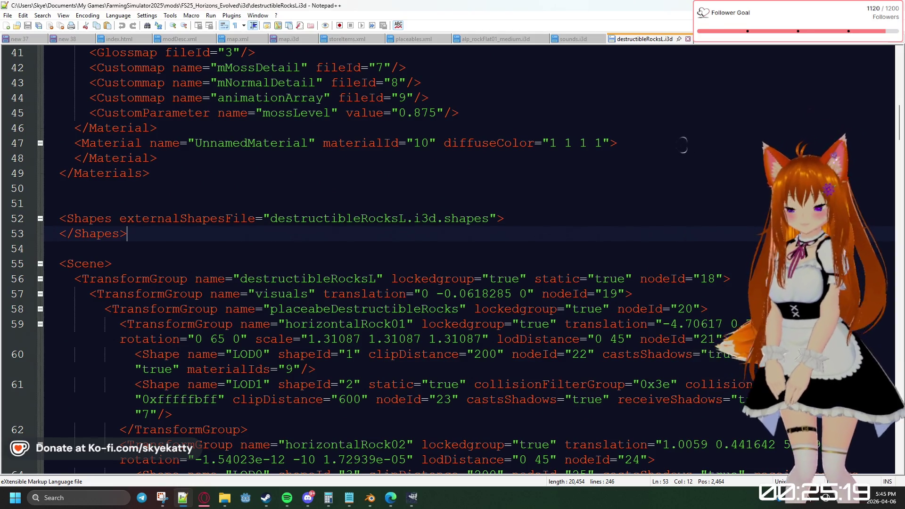
{"action": "key", "text": "super+Down"}
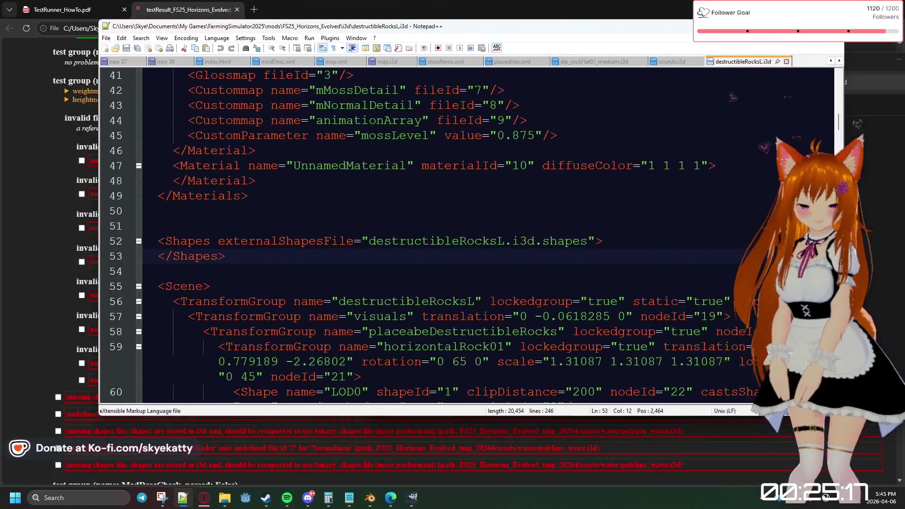
{"action": "scroll", "coordinate": [453, 234], "scroll_direction": "up", "scroll_amount": 4}
{"action": "scroll", "coordinate": [452, 233], "scroll_direction": "up", "scroll_amount": 3}
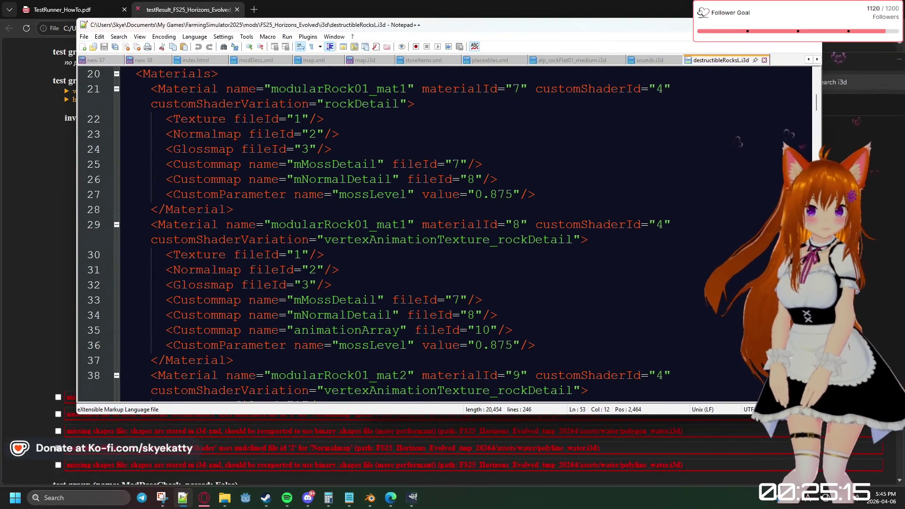
{"action": "key", "text": "super+d"}
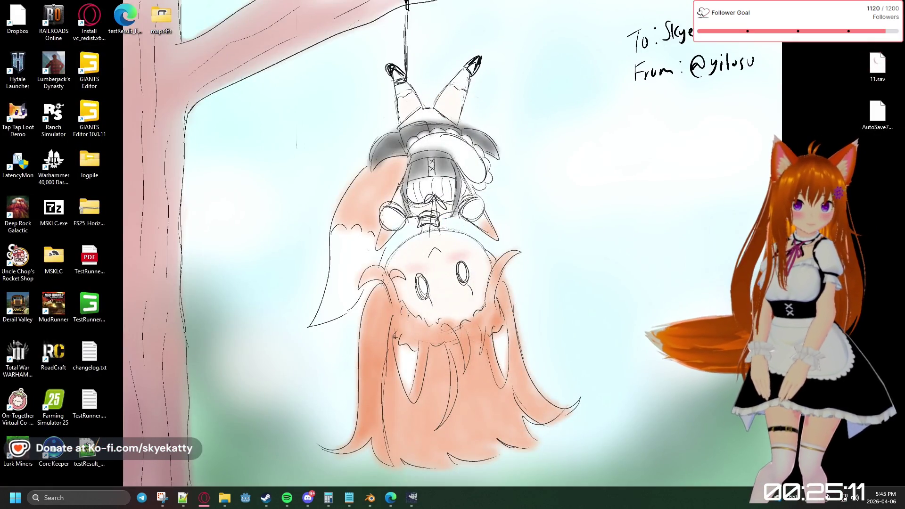
Navigate Explorer up to mods and into FS25_DestructableObjects > i3d
{"action": "key", "text": "alt+Tab"}
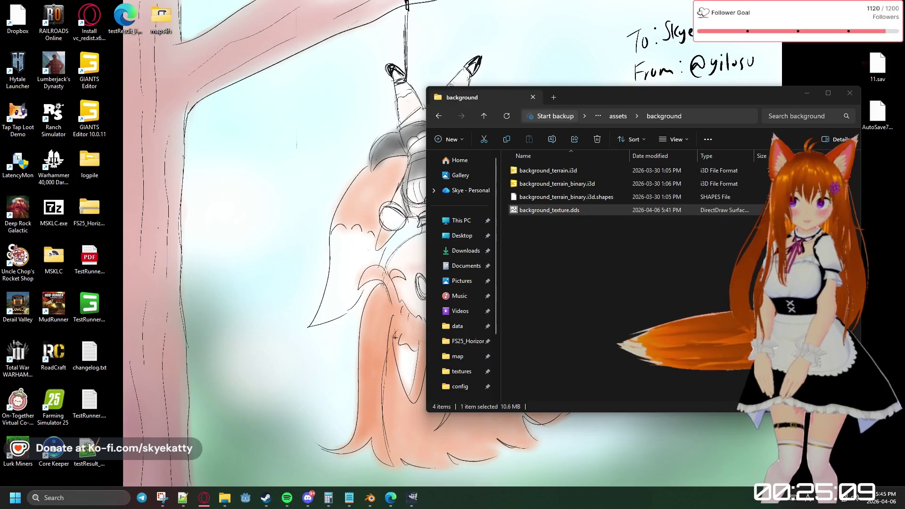
{"action": "key", "text": "super+d"}
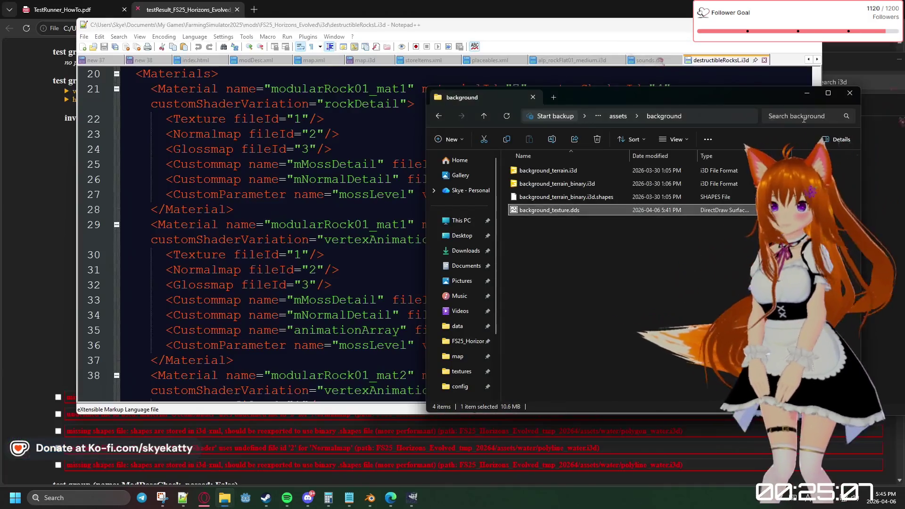
{"action": "left_click_drag", "start_coordinate": [681, 94], "coordinate": [677, 102]}
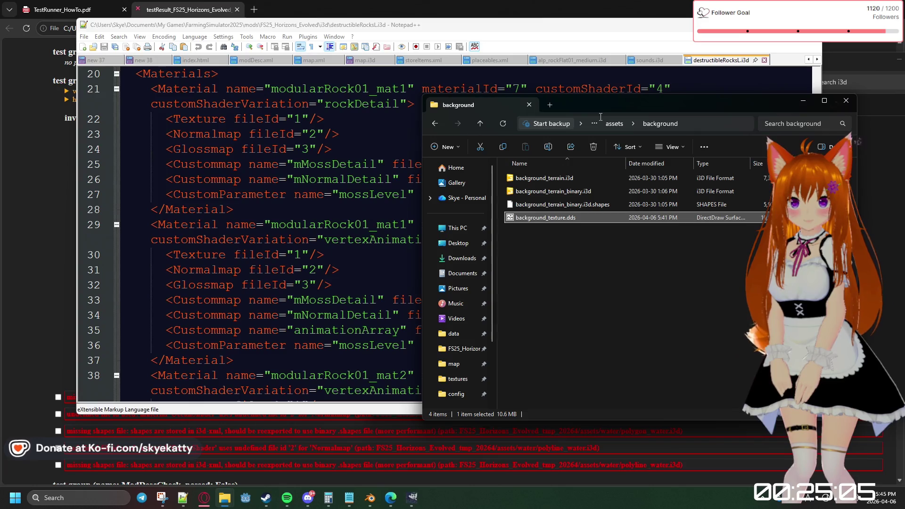
{"action": "left_click", "coordinate": [612, 125]}
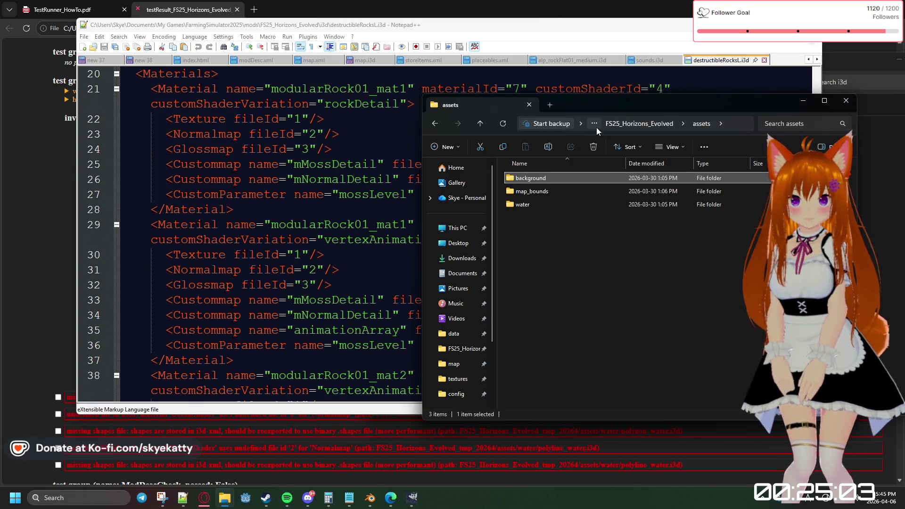
{"action": "left_click", "coordinate": [613, 126]}
{"action": "left_click_drag", "start_coordinate": [666, 105], "coordinate": [714, 106]}
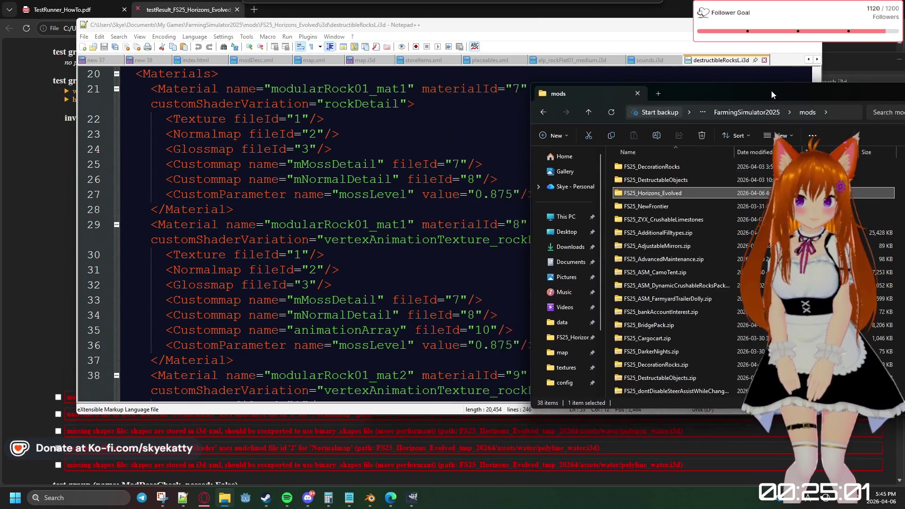
{"action": "double_click", "coordinate": [616, 193]}
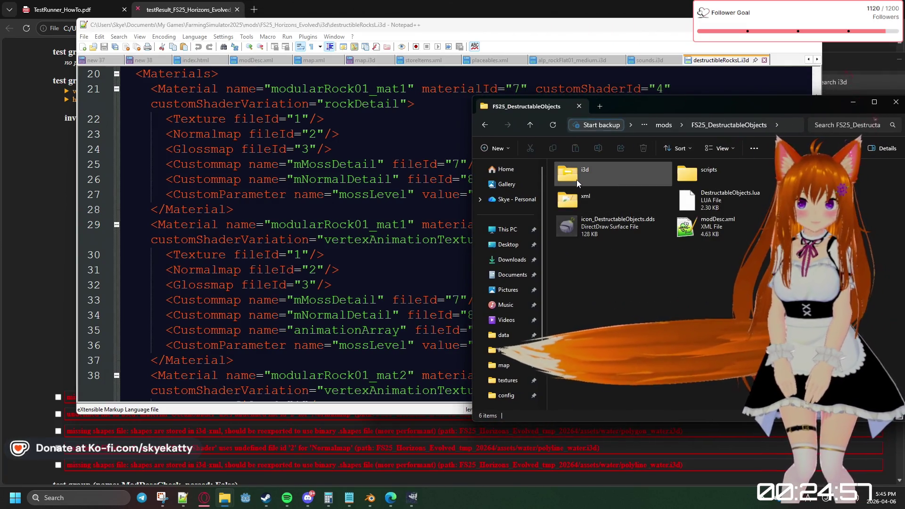
{"action": "double_click", "coordinate": [577, 179]}
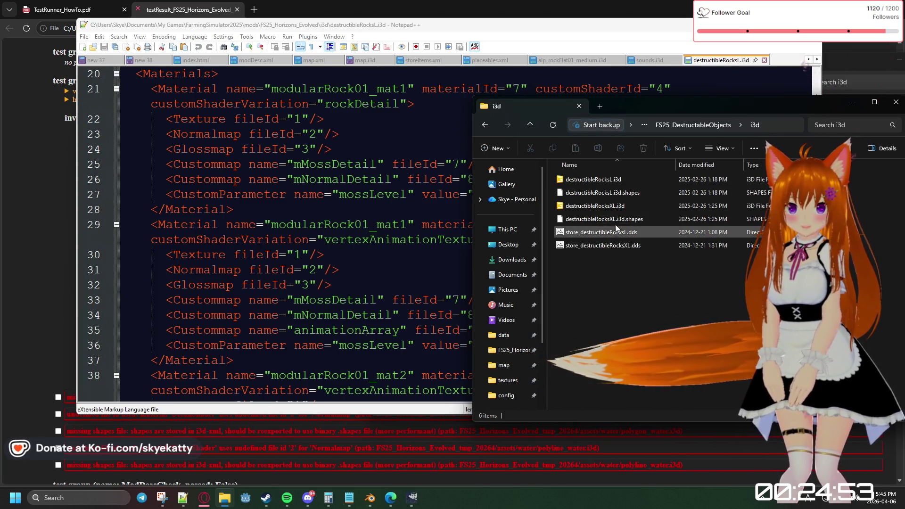
Select destructibleRocksL and XL .i3d.shapes for copying and return to the Horizons Evolved i3d folder
{"action": "left_click", "coordinate": [601, 219]}
{"action": "left_click", "coordinate": [615, 192], "text": "ctrl"}
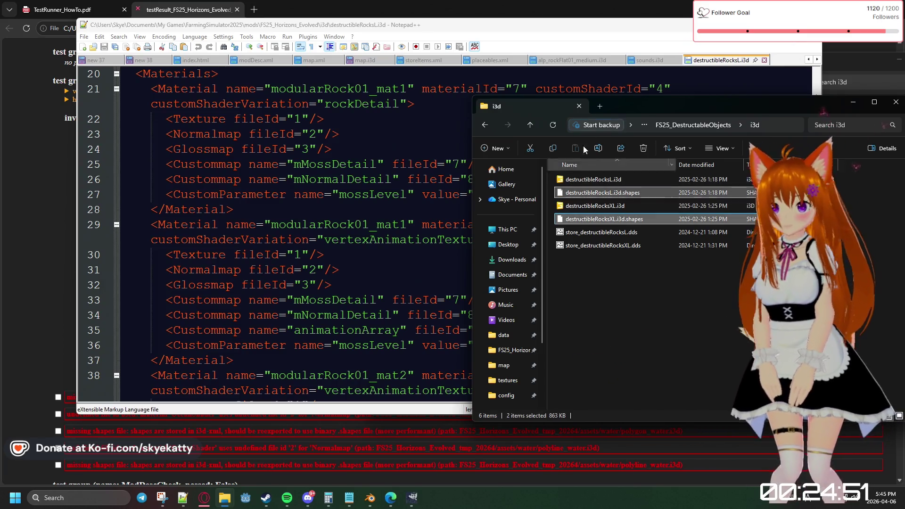
{"action": "left_click_drag", "start_coordinate": [619, 105], "coordinate": [875, 70]}
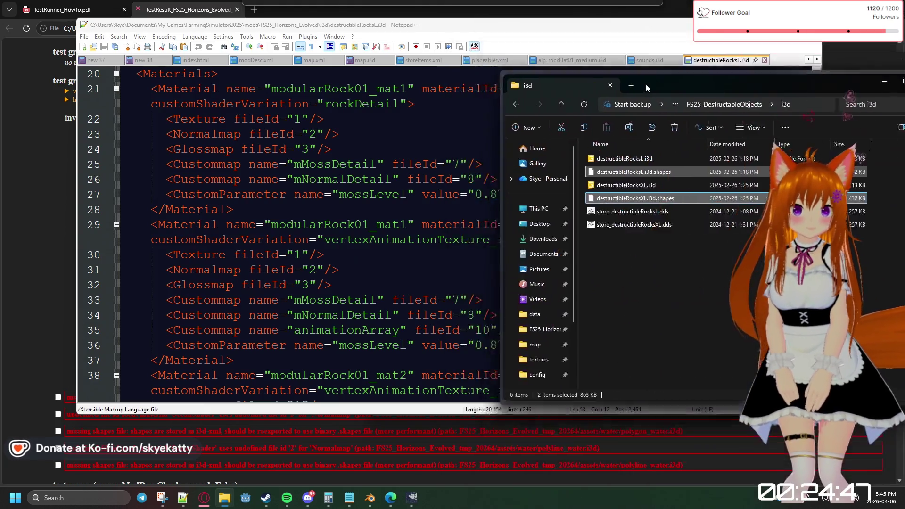
{"action": "mouse_move", "coordinate": [876, 69]}
{"action": "left_mouse_down"}
{"action": "mouse_move", "coordinate": [572, 83]}
{"action": "mouse_move", "coordinate": [904, 69]}
{"action": "left_mouse_up"}
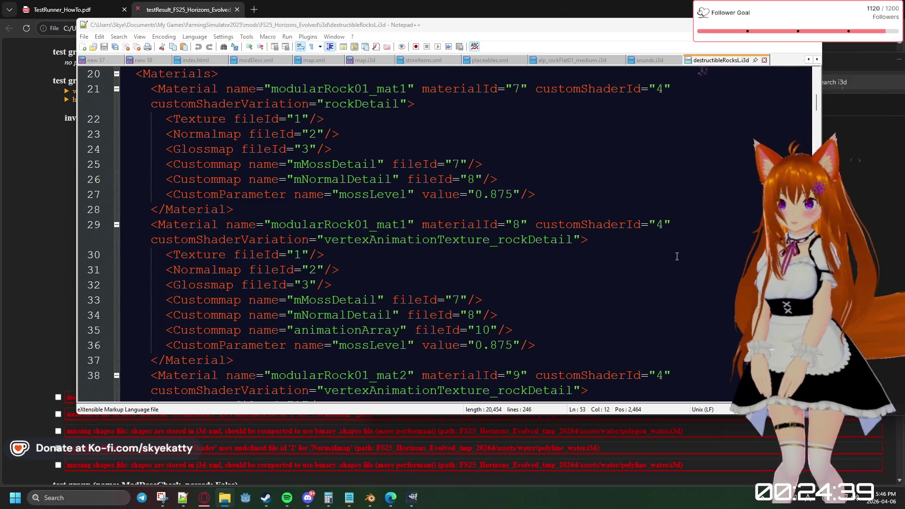
{"action": "scroll", "coordinate": [677, 257], "scroll_direction": "down", "scroll_amount": 2}
{"action": "scroll", "coordinate": [703, 206], "scroll_direction": "up", "scroll_amount": 1}
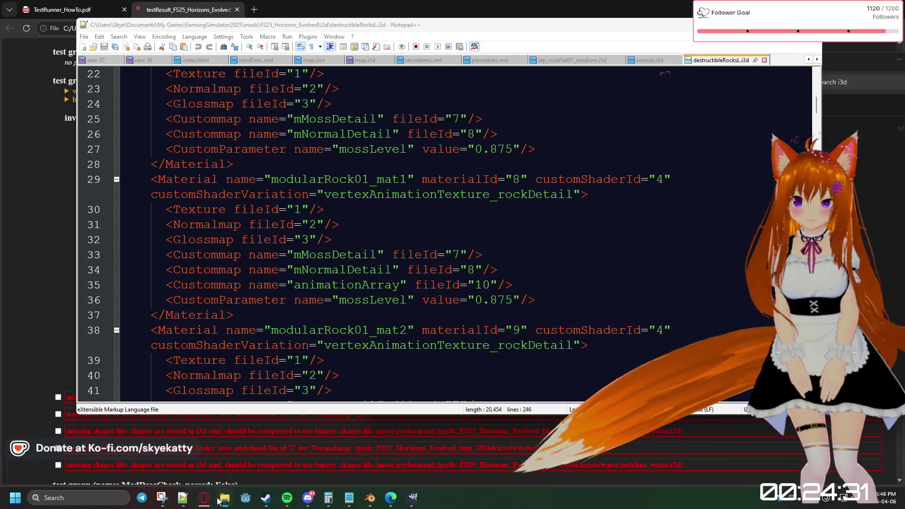
{"action": "mouse_move", "coordinate": [224, 498]}
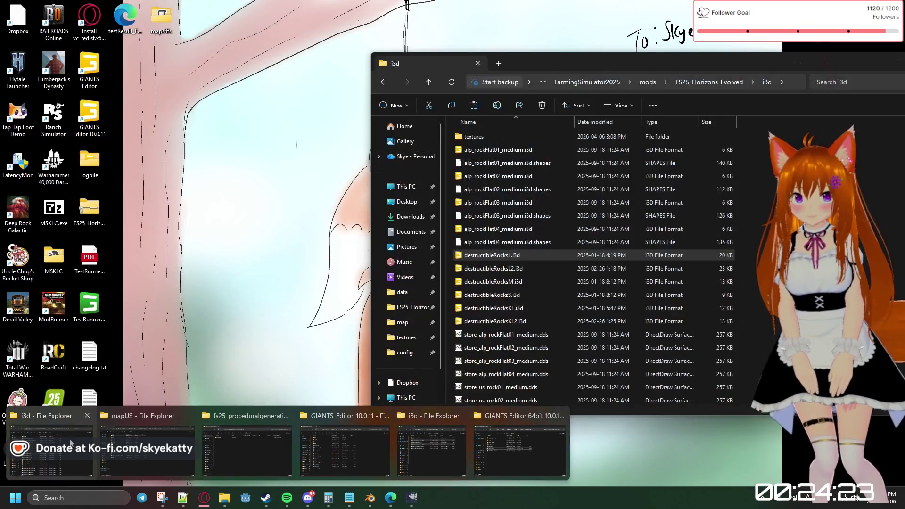
{"action": "left_click", "coordinate": [46, 445]}
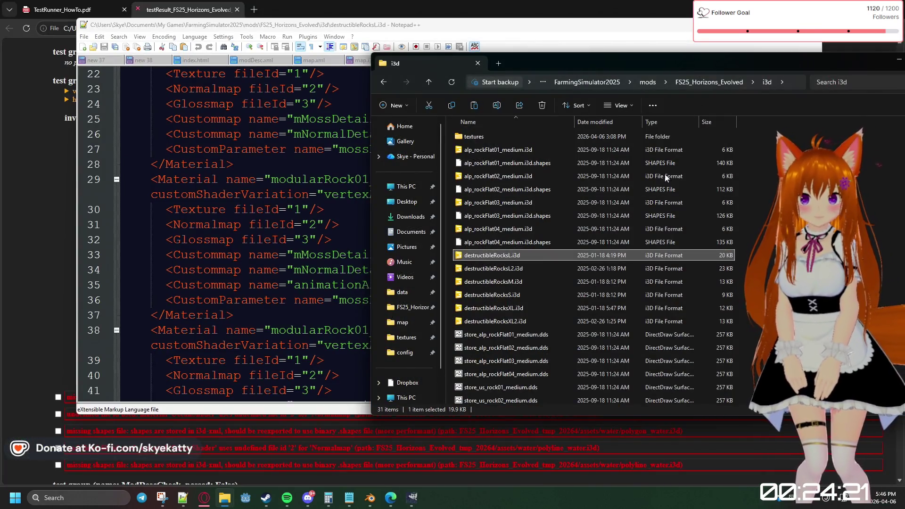
Paste the two shapes files, then undo an accidental rename applied to both
{"action": "left_click_drag", "start_coordinate": [640, 65], "coordinate": [551, 63]}
{"action": "right_click", "coordinate": [719, 202]}
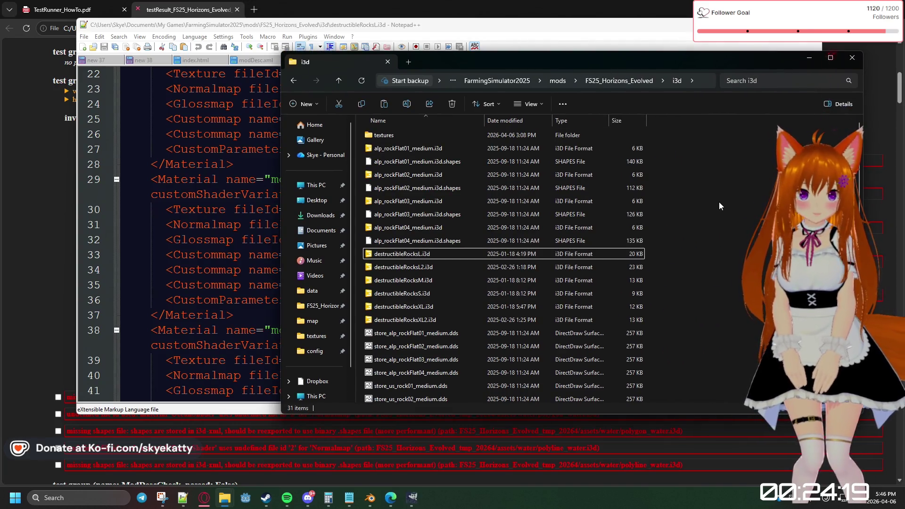
{"action": "left_click", "coordinate": [734, 216]}
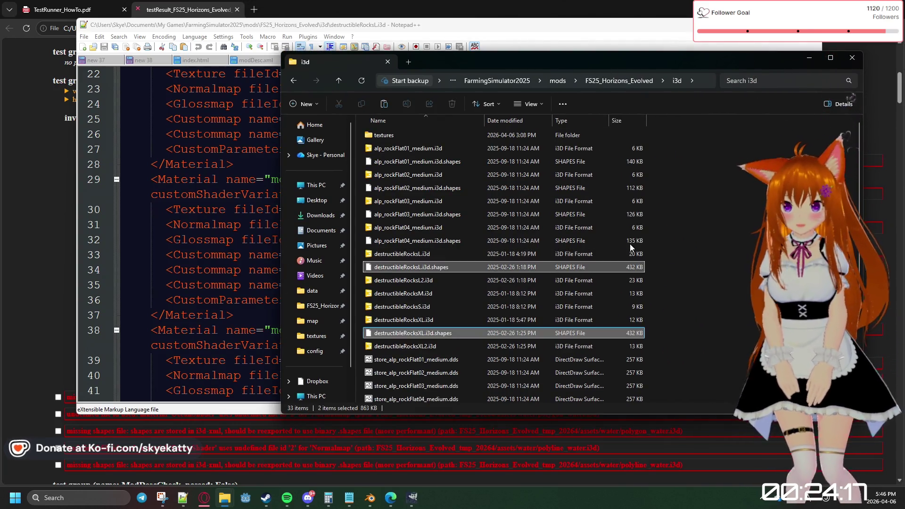
{"action": "right_click", "coordinate": [415, 268]}
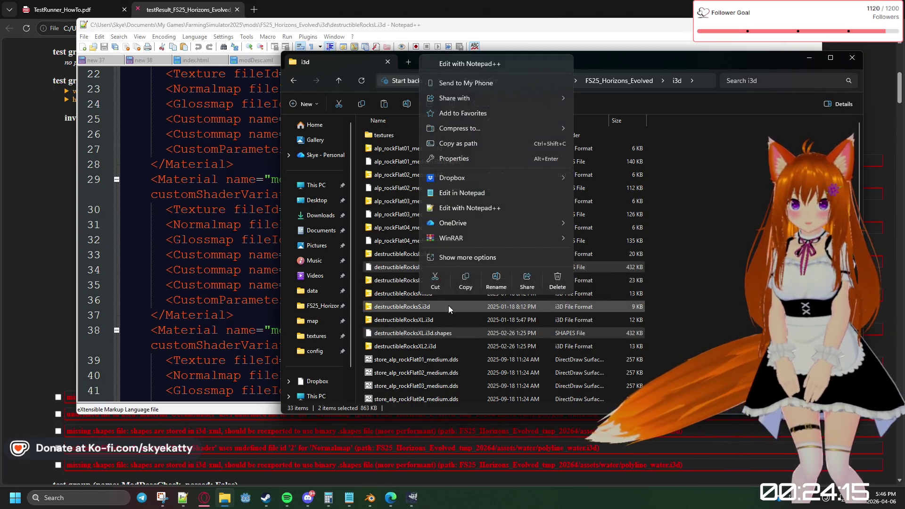
{"action": "left_click", "coordinate": [496, 280]}
{"action": "left_click", "coordinate": [422, 267]}
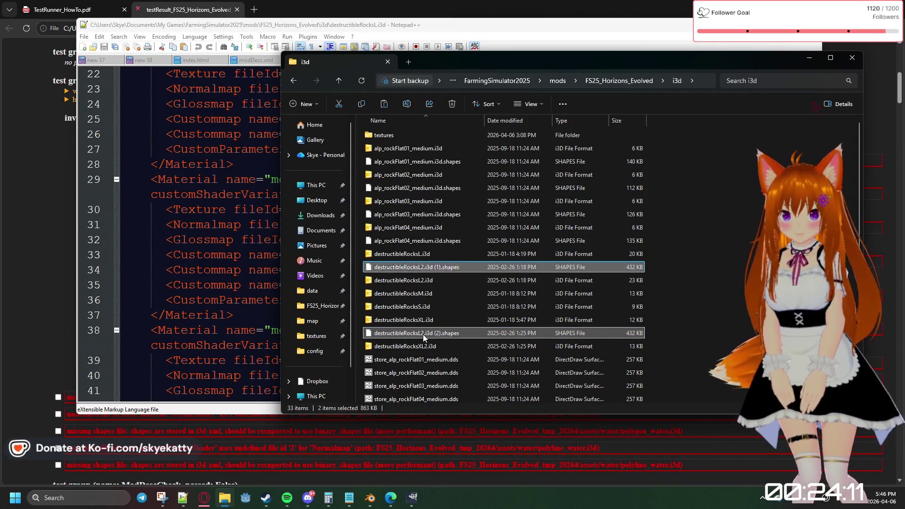
{"action": "right_click", "coordinate": [424, 334]}
{"action": "left_click", "coordinate": [647, 279]}
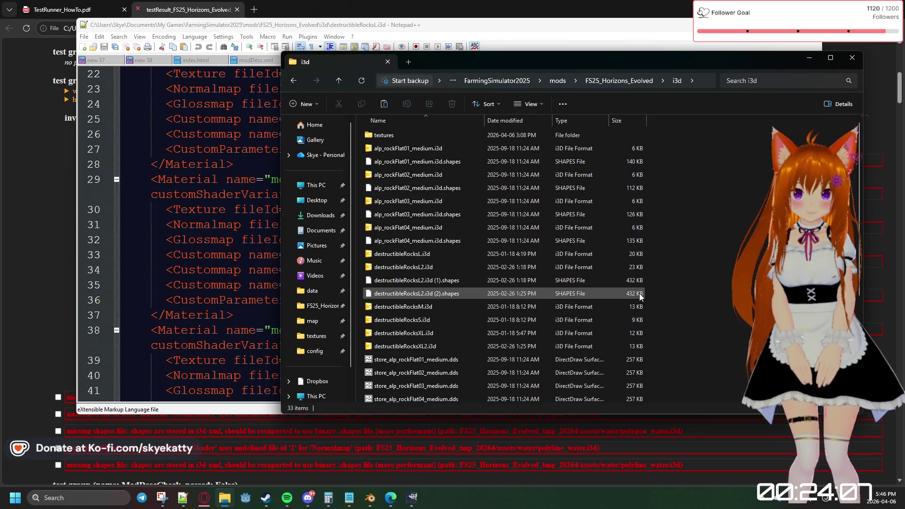
{"action": "key", "text": "ctrl+z"}
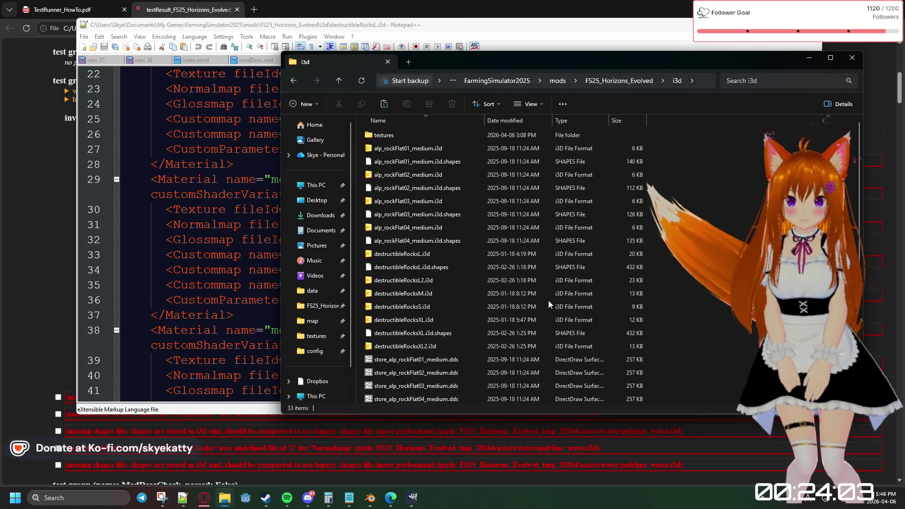
{"action": "scroll", "coordinate": [428, 372], "scroll_direction": "down", "scroll_amount": 1}
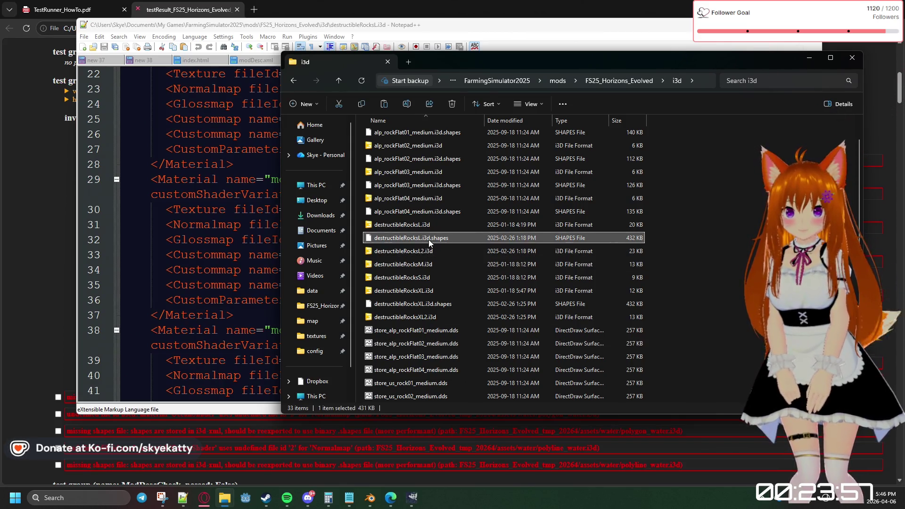
{"action": "scroll", "coordinate": [459, 313], "scroll_direction": "down", "scroll_amount": 2}
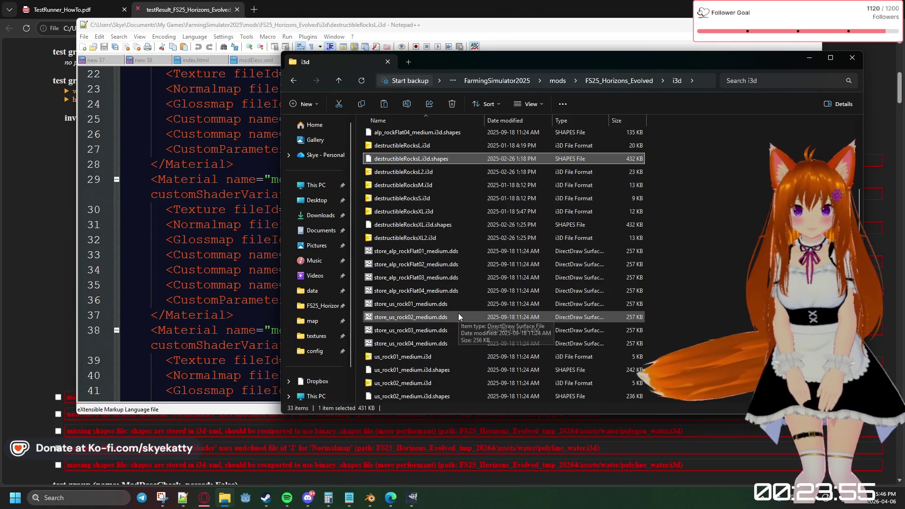
{"action": "scroll", "coordinate": [458, 313], "scroll_direction": "up", "scroll_amount": 3}
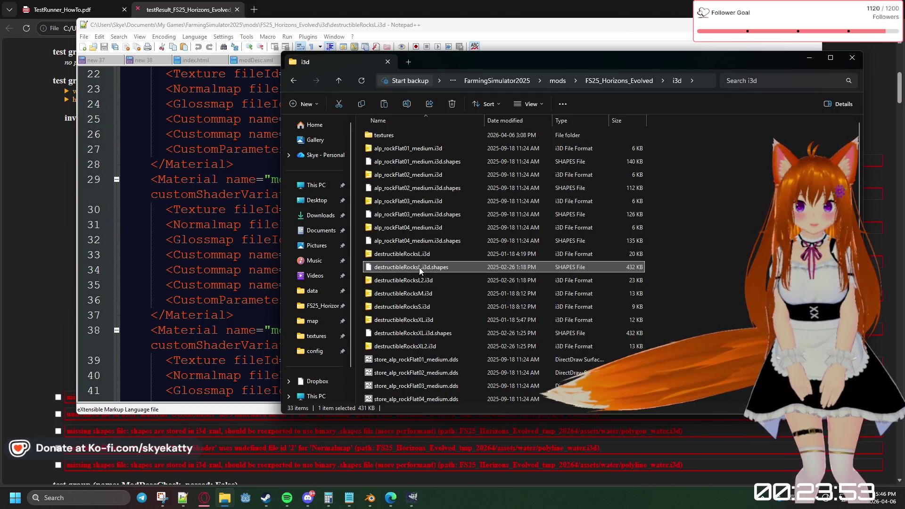
Rename the L shapes file to destructibleRocksL2.i3d.shapes
{"action": "right_click", "coordinate": [420, 268]}
{"action": "left_click", "coordinate": [482, 278]}
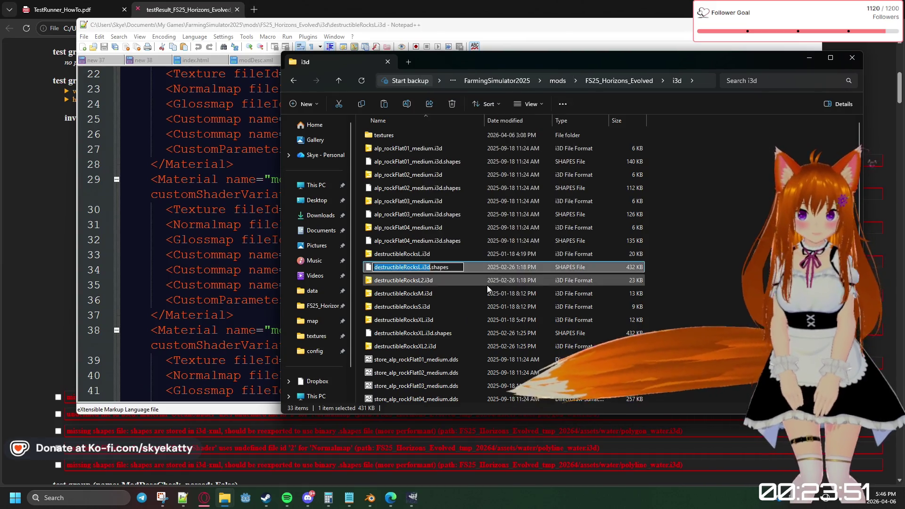
{"action": "key", "text": "Right"}
{"action": "key", "text": "Left"}
{"action": "key", "text": "Left"}
{"action": "key", "text": "Left"}
{"action": "type", "text": "2"}
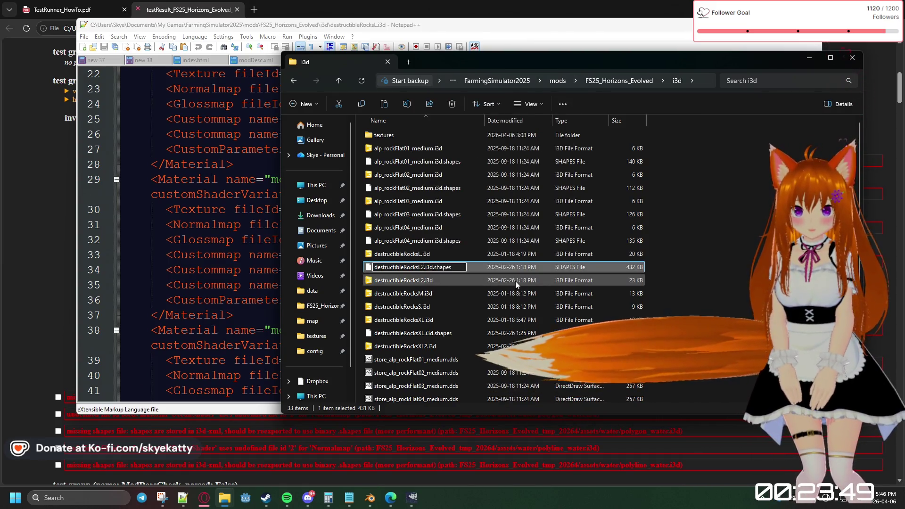
{"action": "left_click", "coordinate": [647, 279]}
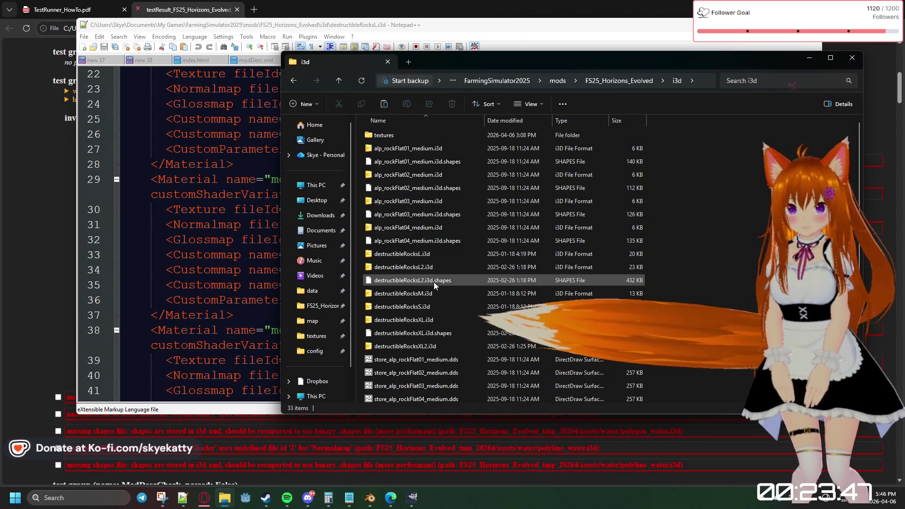
Rename the XL shapes file to destructibleRocksXL2.i3d.shapes and return to Notepad++
{"action": "right_click", "coordinate": [434, 337]}
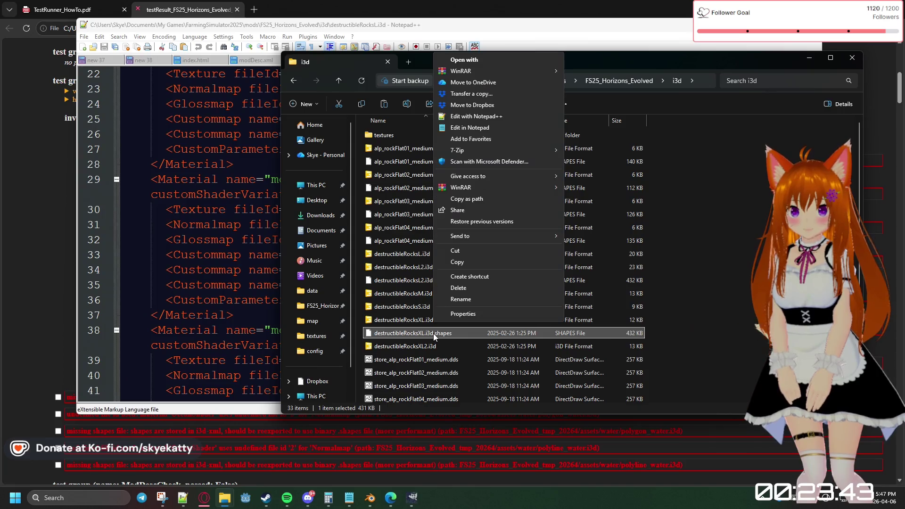
{"action": "left_click", "coordinate": [460, 300]}
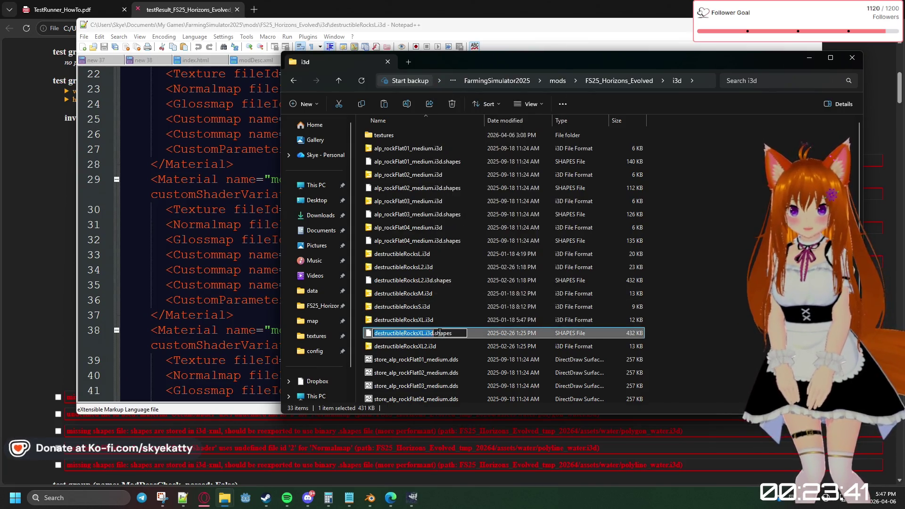
{"action": "type", "text": "2"}
{"action": "key", "text": "Return"}
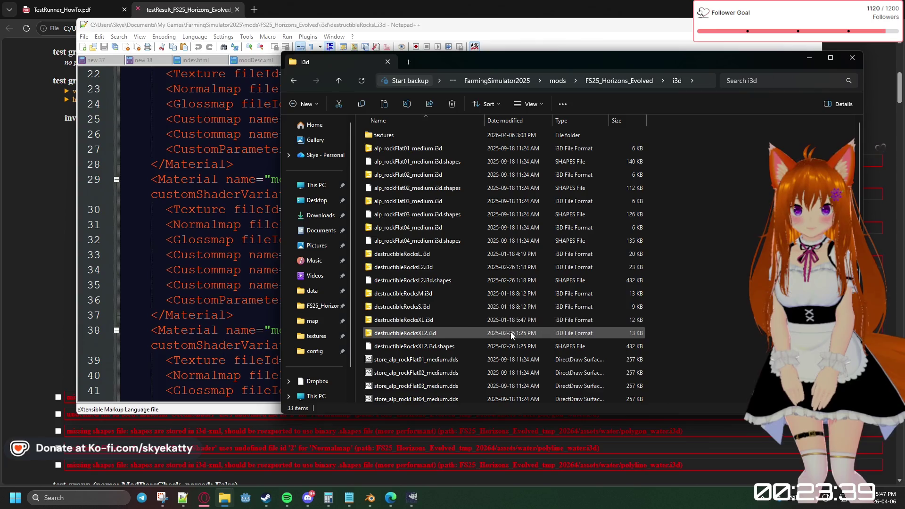
{"action": "left_click", "coordinate": [238, 225]}
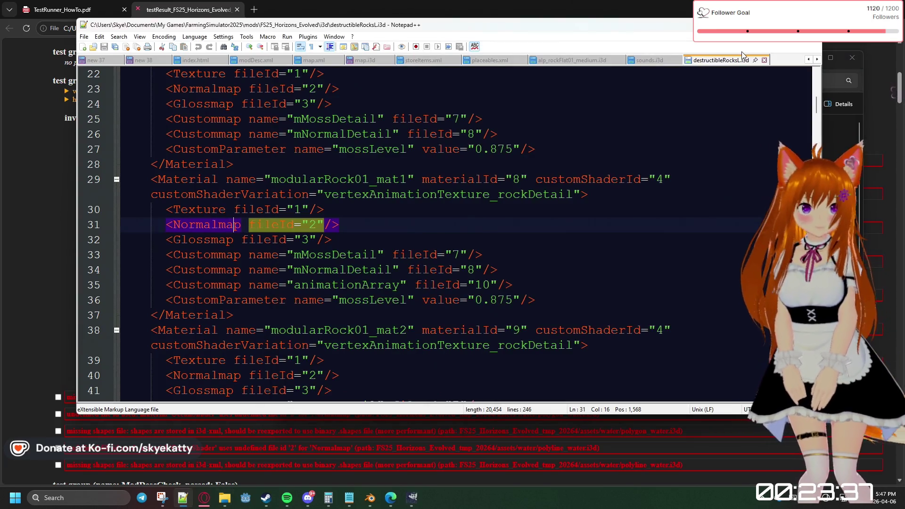
{"action": "scroll", "coordinate": [735, 127], "scroll_direction": "up", "scroll_amount": 1}
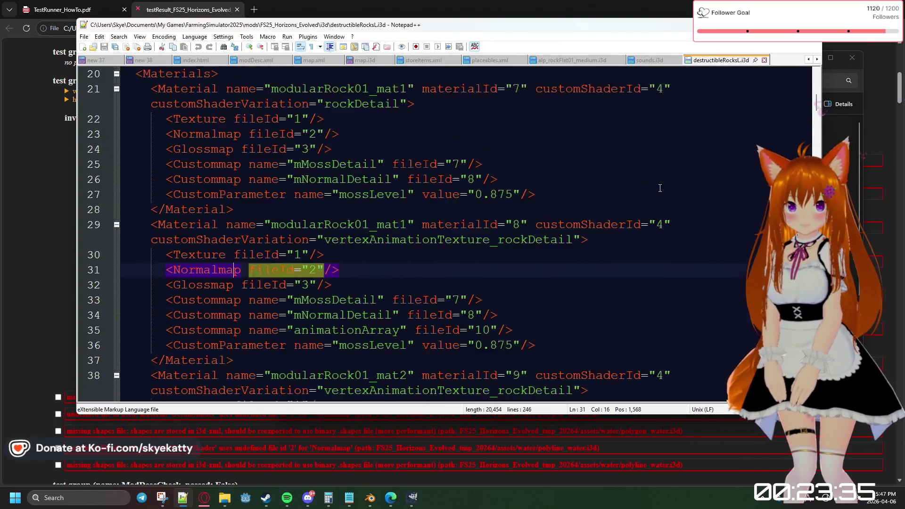
{"action": "scroll", "coordinate": [736, 128], "scroll_direction": "up", "scroll_amount": 2}
{"action": "scroll", "coordinate": [736, 128], "scroll_direction": "down", "scroll_amount": 3}
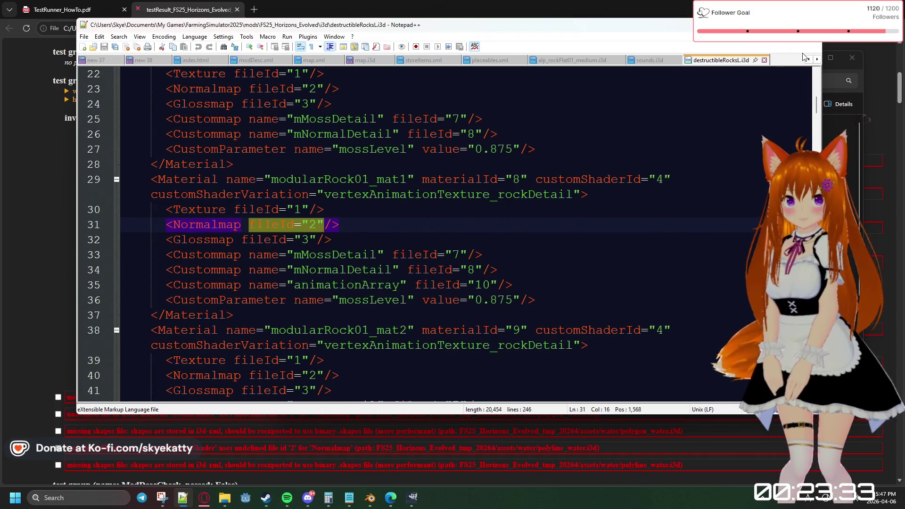
{"action": "scroll", "coordinate": [687, 209], "scroll_direction": "down", "scroll_amount": 1}
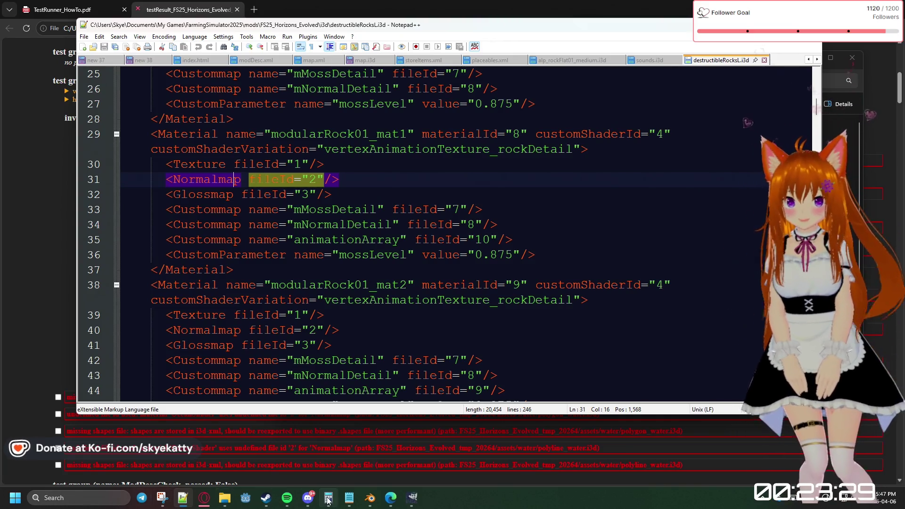
{"action": "mouse_move", "coordinate": [224, 498]}
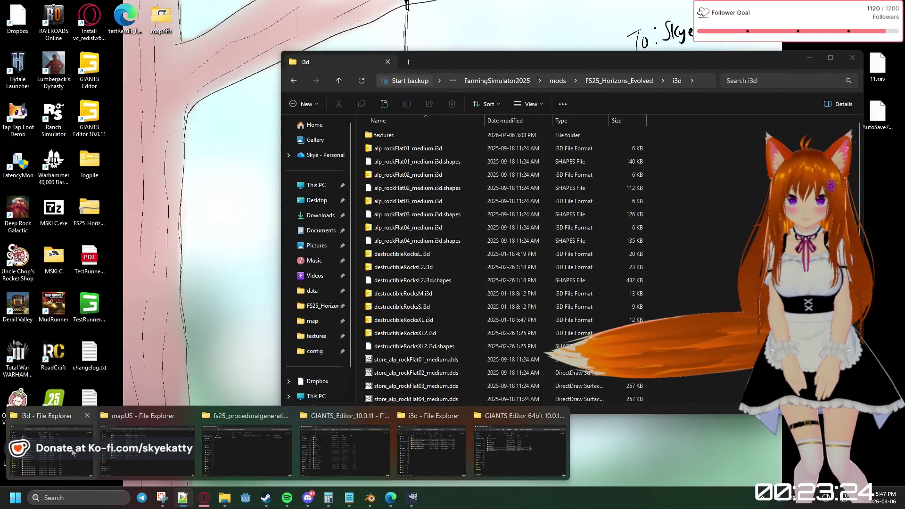
Open destructibleRocksL2.i3d from the i3d folder in Notepad++ via its context menu
{"action": "left_click", "coordinate": [72, 453]}
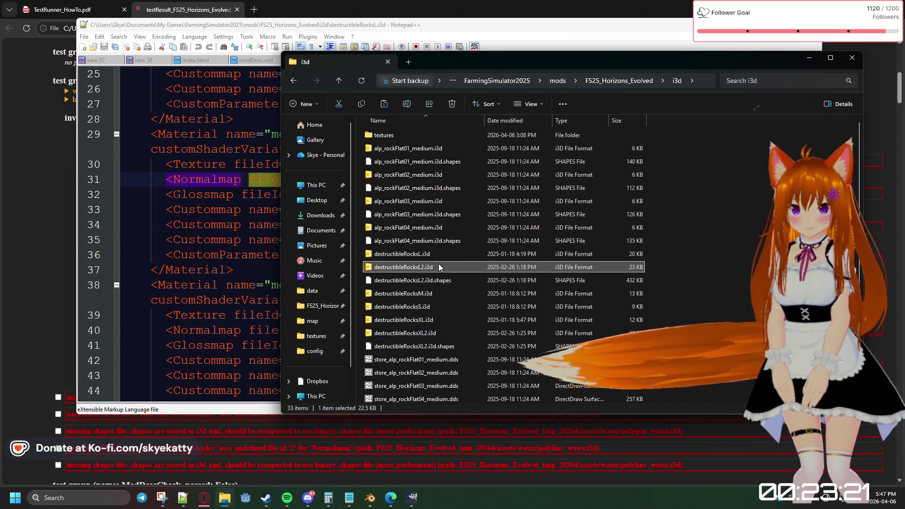
{"action": "right_click", "coordinate": [438, 267]}
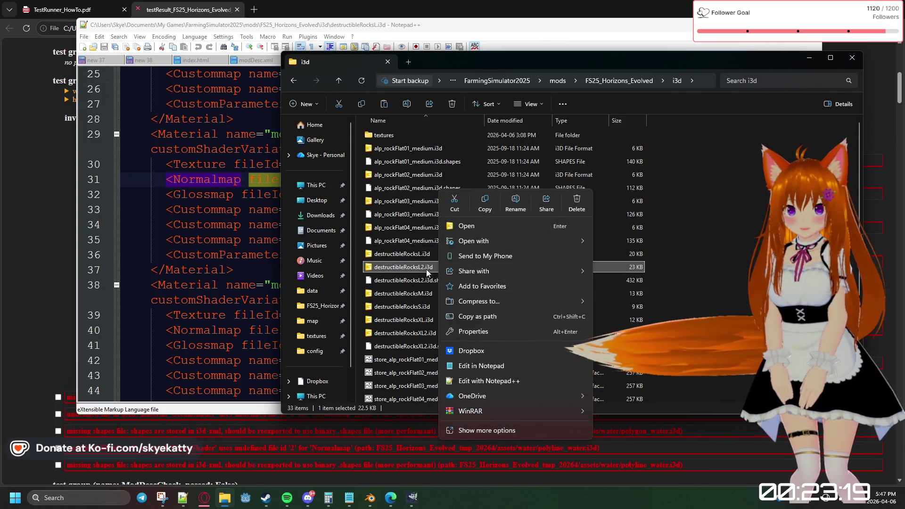
{"action": "left_click", "coordinate": [472, 382]}
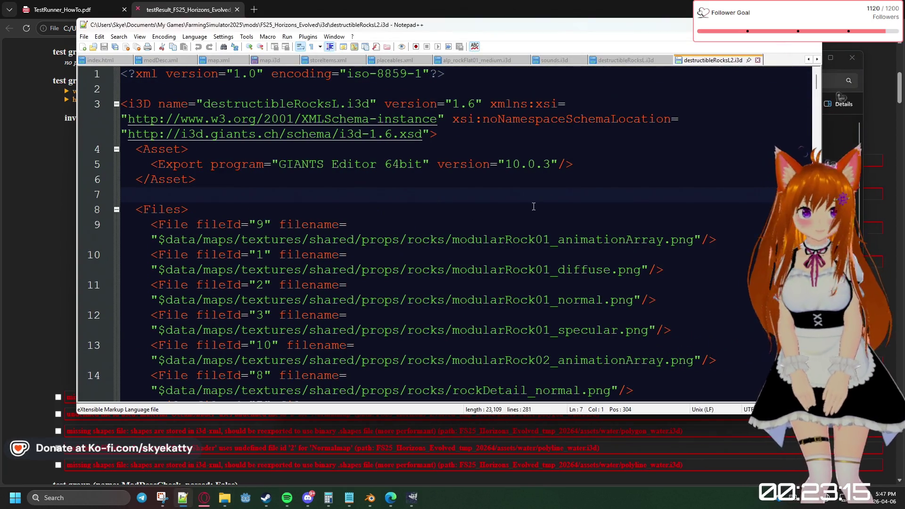
{"action": "scroll", "coordinate": [537, 206], "scroll_direction": "down", "scroll_amount": 3}
{"action": "scroll", "coordinate": [504, 204], "scroll_direction": "down", "scroll_amount": 3}
{"action": "scroll", "coordinate": [406, 178], "scroll_direction": "down", "scroll_amount": 2}
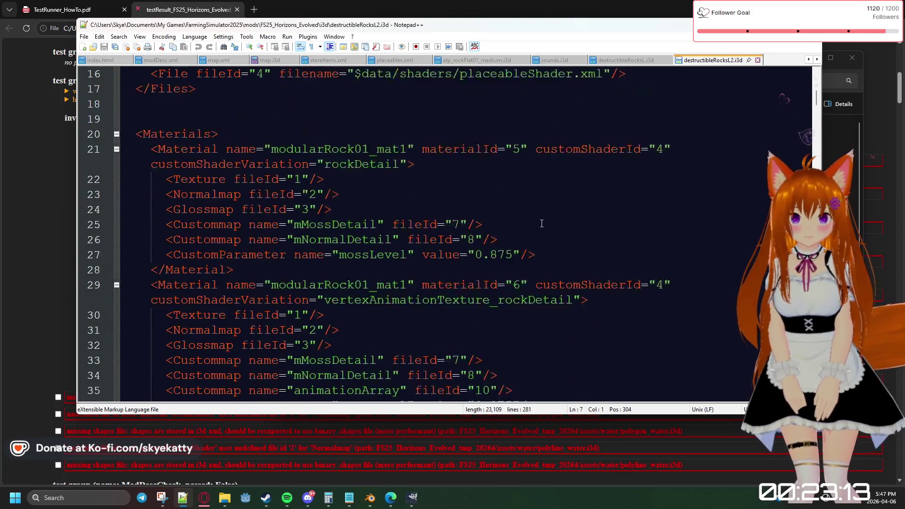
{"action": "scroll", "coordinate": [396, 205], "scroll_direction": "down", "scroll_amount": 2}
{"action": "scroll", "coordinate": [389, 234], "scroll_direction": "down", "scroll_amount": 2}
{"action": "scroll", "coordinate": [378, 259], "scroll_direction": "down", "scroll_amount": 4}
{"action": "scroll", "coordinate": [419, 271], "scroll_direction": "down", "scroll_amount": 2}
Point the externalShapesFile at destructibleRocksL2.i3d.shapes, save, and close the file
{"action": "left_click", "coordinate": [483, 284]}
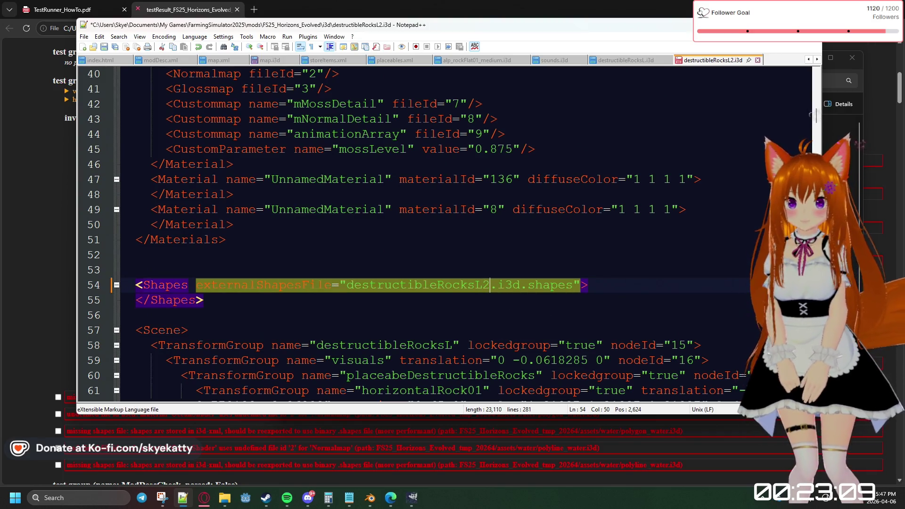
{"action": "left_click", "coordinate": [554, 324]}
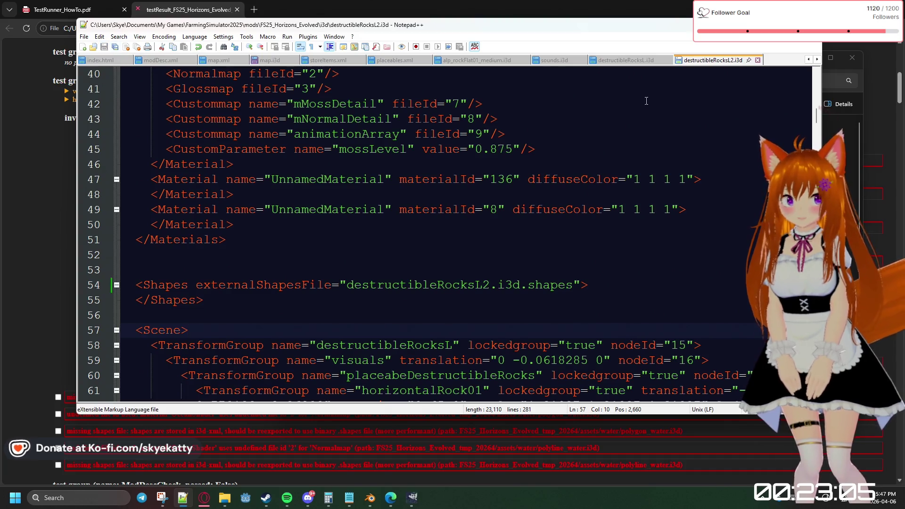
{"action": "left_click", "coordinate": [757, 61]}
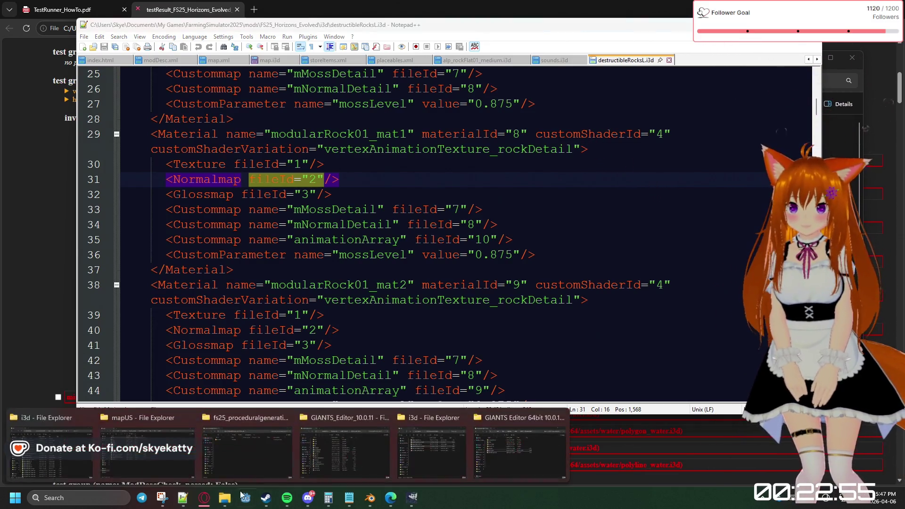
{"action": "mouse_move", "coordinate": [224, 498]}
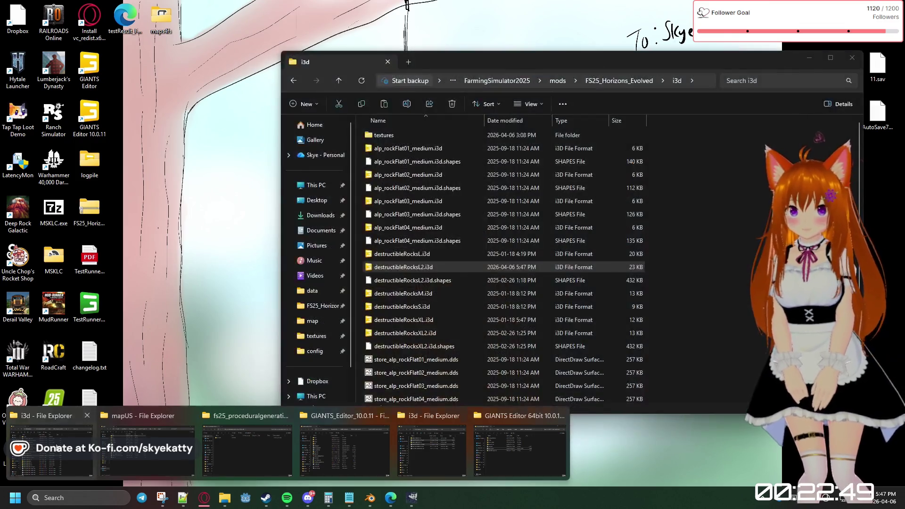
Open destructibleRocksXL2.i3d from the i3d folder in Notepad++ via its context menu
{"action": "left_click", "coordinate": [49, 442]}
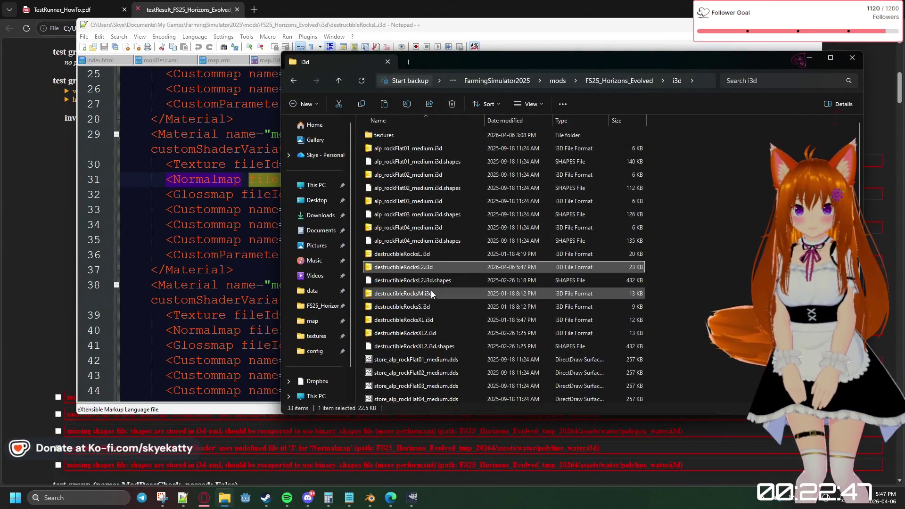
{"action": "left_click", "coordinate": [433, 335]}
{"action": "right_click", "coordinate": [432, 334]}
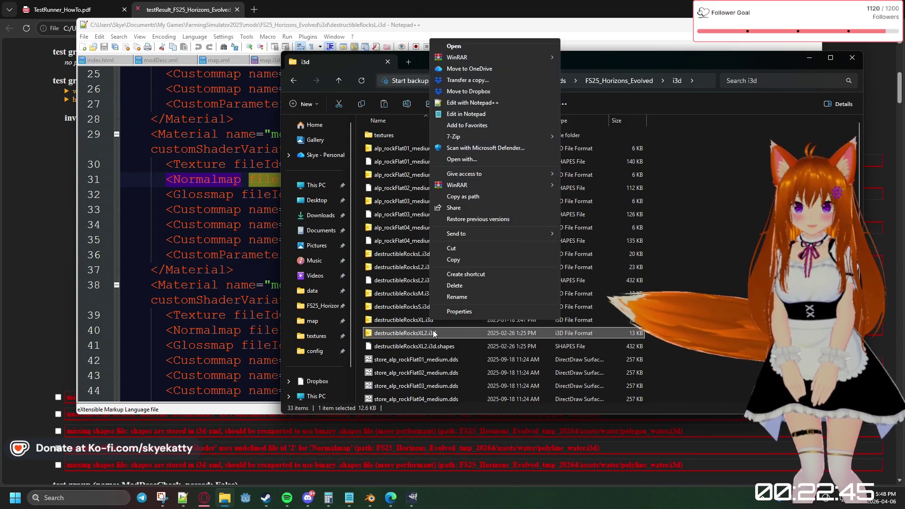
{"action": "left_click", "coordinate": [470, 103]}
{"action": "scroll", "coordinate": [496, 219], "scroll_direction": "down", "scroll_amount": 6}
{"action": "scroll", "coordinate": [496, 219], "scroll_direction": "down", "scroll_amount": 6}
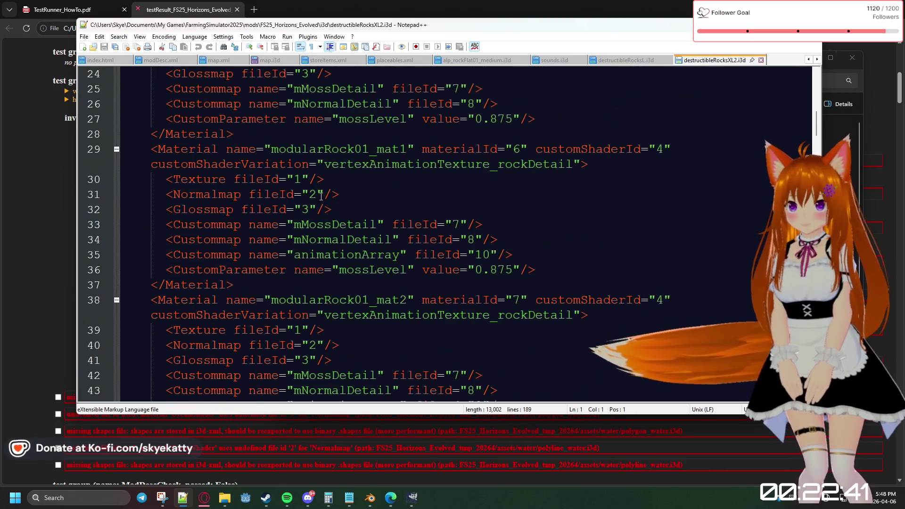
{"action": "scroll", "coordinate": [320, 197], "scroll_direction": "up", "scroll_amount": 3}
{"action": "scroll", "coordinate": [319, 197], "scroll_direction": "up", "scroll_amount": 1}
{"action": "scroll", "coordinate": [320, 196], "scroll_direction": "up", "scroll_amount": 1}
{"action": "scroll", "coordinate": [320, 197], "scroll_direction": "down", "scroll_amount": 3}
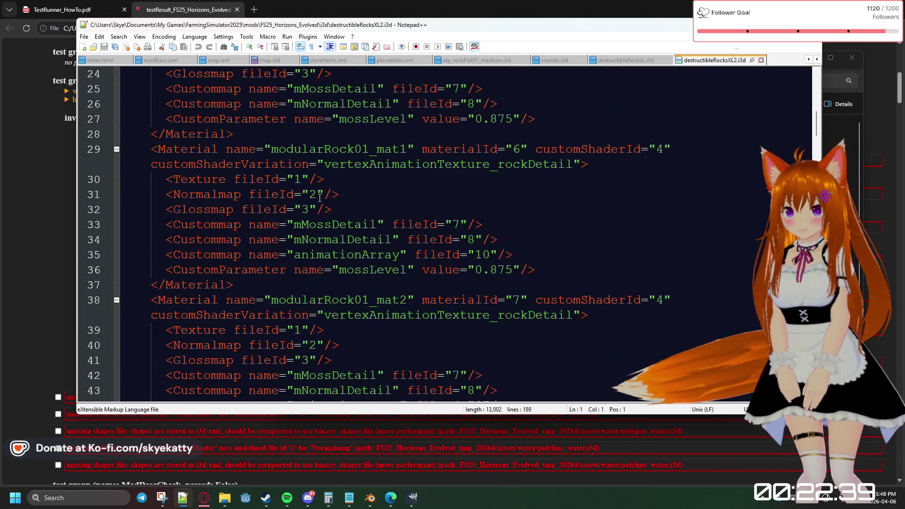
{"action": "scroll", "coordinate": [319, 197], "scroll_direction": "down", "scroll_amount": 4}
{"action": "scroll", "coordinate": [320, 198], "scroll_direction": "down", "scroll_amount": 4}
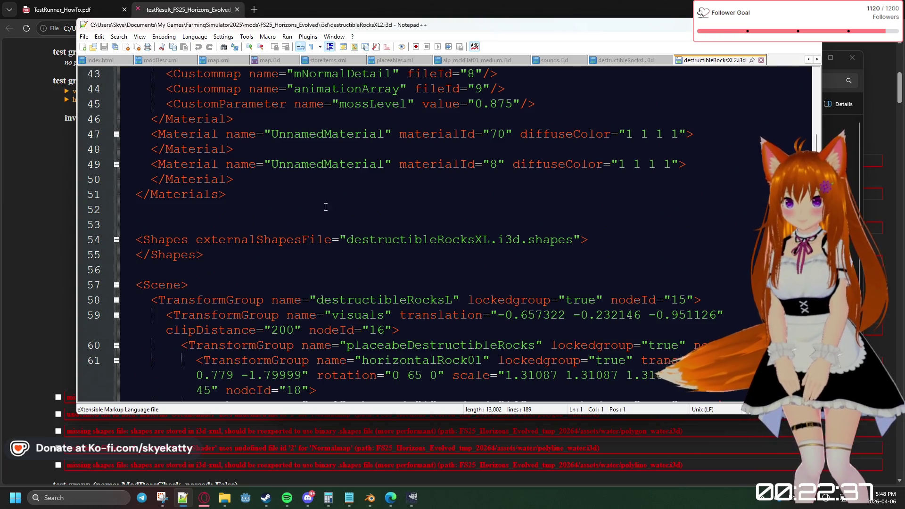
Point the externalShapesFile at destructibleRocksXL2.i3d.shapes, save, and close the file
{"action": "left_click", "coordinate": [494, 240]}
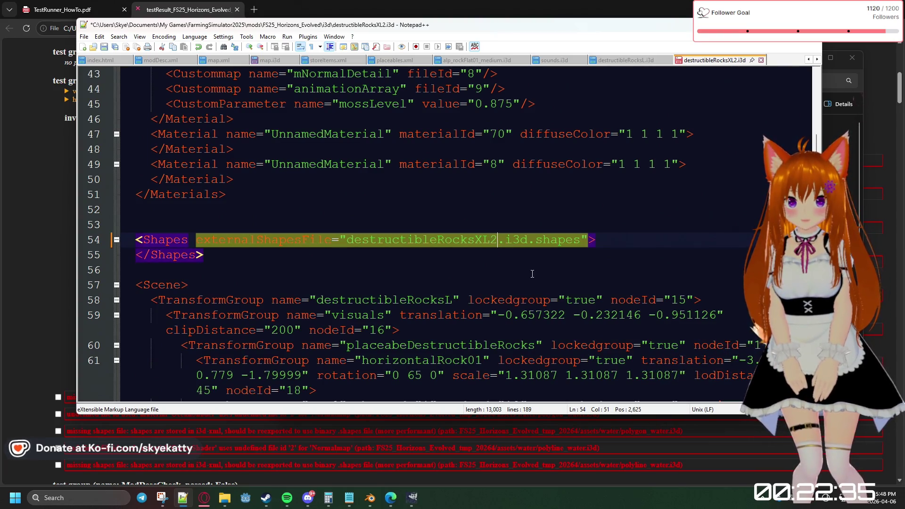
{"action": "left_click", "coordinate": [532, 274]}
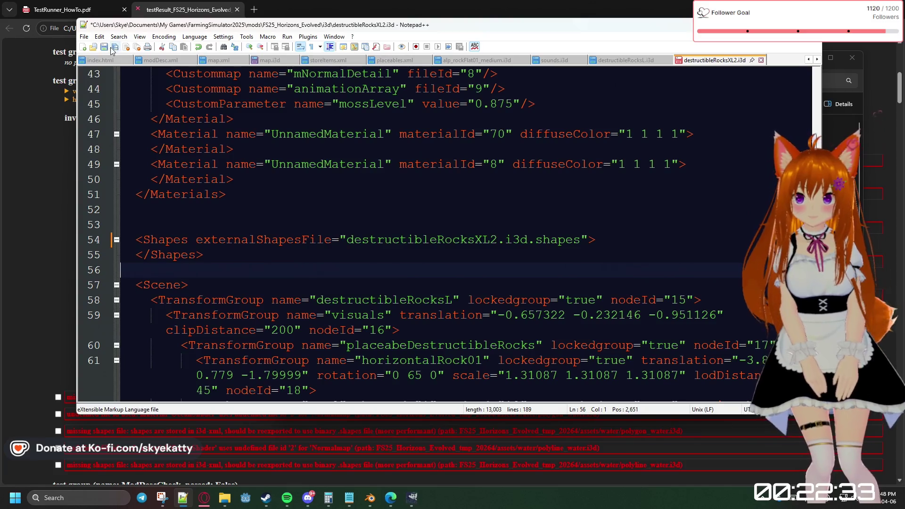
{"action": "left_click", "coordinate": [761, 61]}
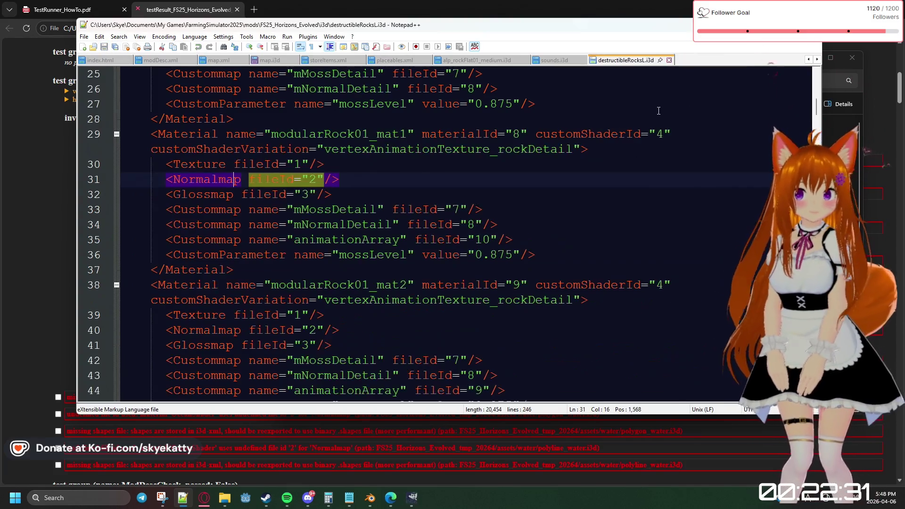
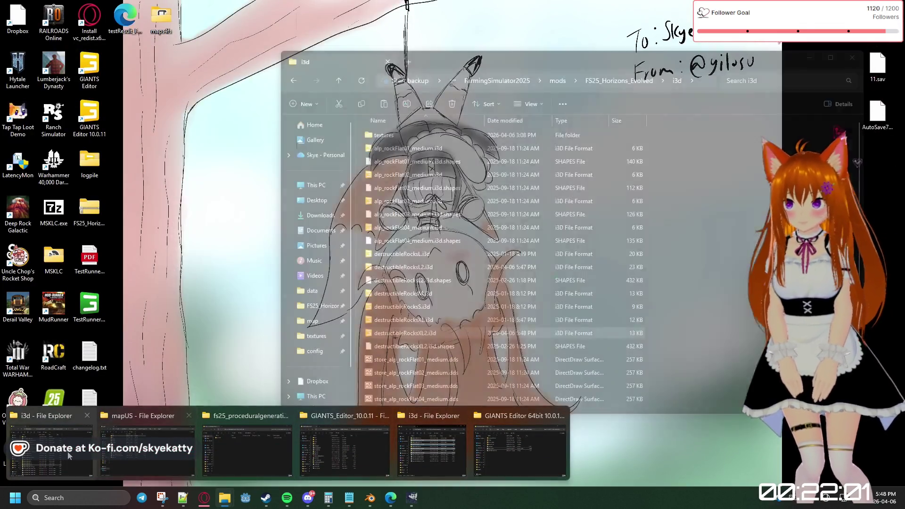
Move the destructibleRocks .shapes and .dds files from the desktop into the i3d folder via Move here
{"action": "left_click", "coordinate": [70, 445]}
{"action": "scroll", "coordinate": [571, 255], "scroll_direction": "down", "scroll_amount": 3}
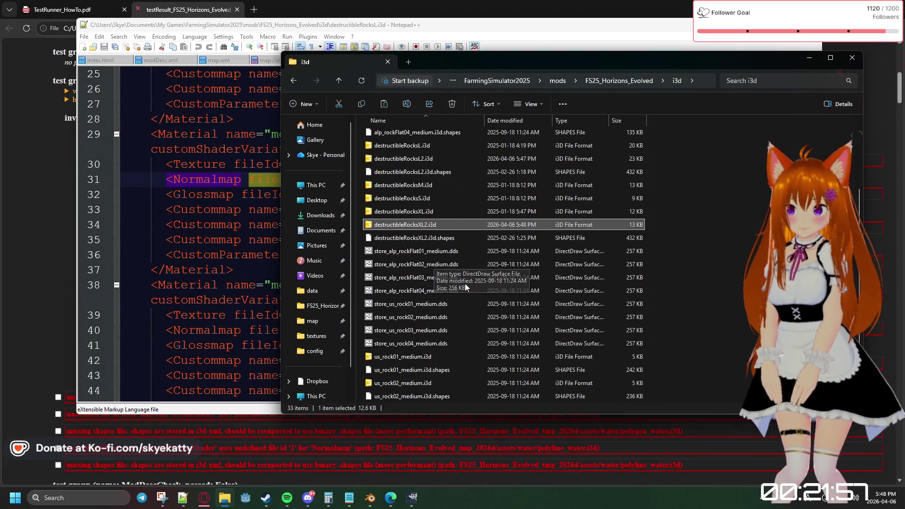
{"action": "scroll", "coordinate": [438, 378], "scroll_direction": "down", "scroll_amount": 1}
{"action": "scroll", "coordinate": [438, 377], "scroll_direction": "down", "scroll_amount": 1}
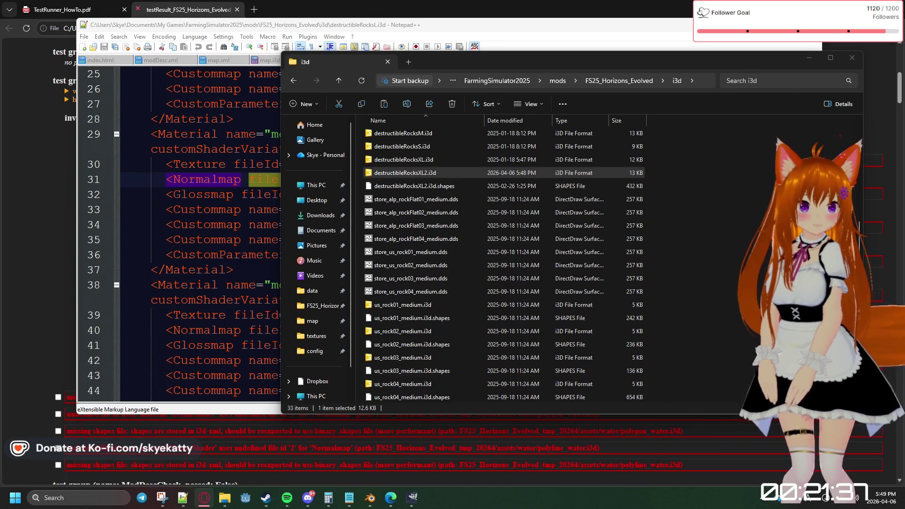
{"action": "key", "text": "super+d"}
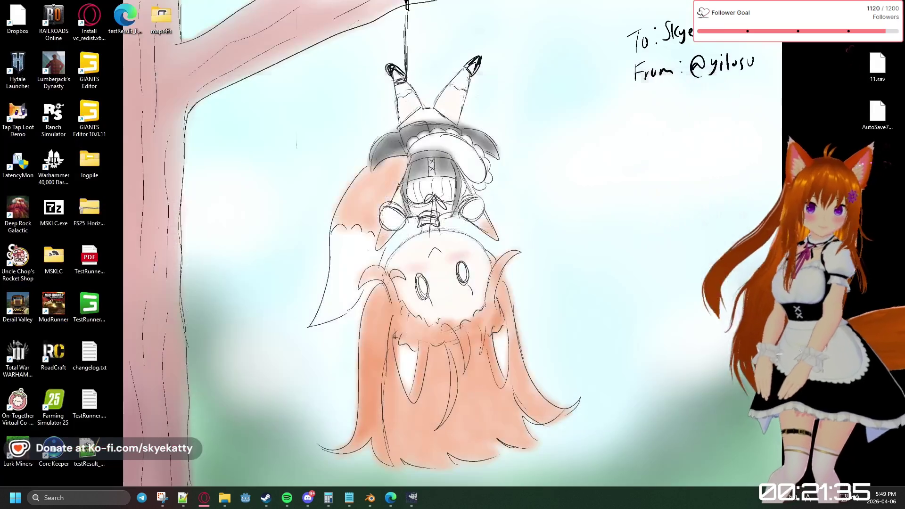
{"action": "key", "text": "super+d"}
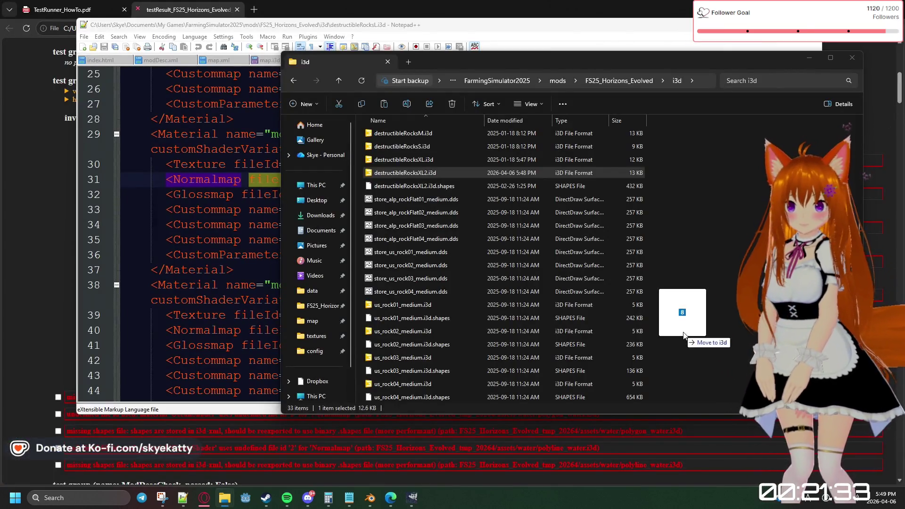
{"action": "right_click_drag", "start_coordinate": [404, 173], "coordinate": [739, 329]}
{"action": "left_click", "coordinate": [749, 344]}
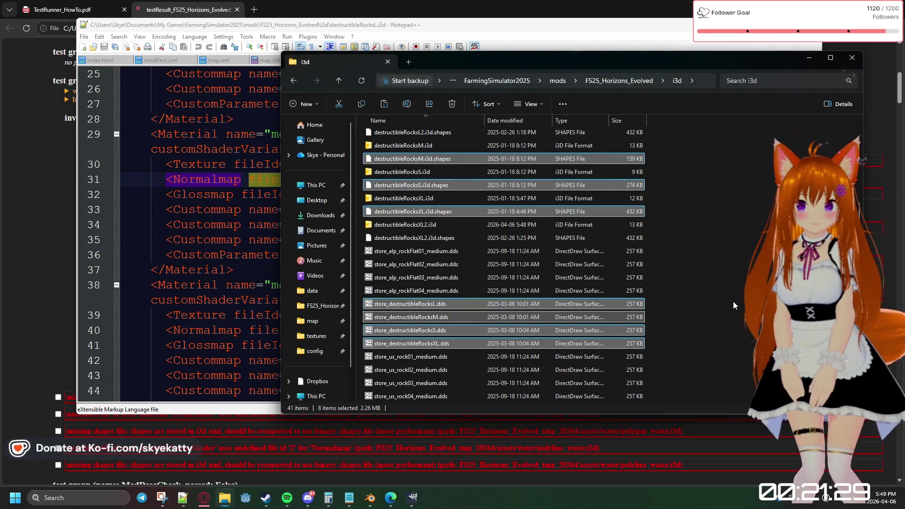
{"action": "scroll", "coordinate": [734, 301], "scroll_direction": "up", "scroll_amount": 2}
{"action": "scroll", "coordinate": [734, 301], "scroll_direction": "up", "scroll_amount": 1}
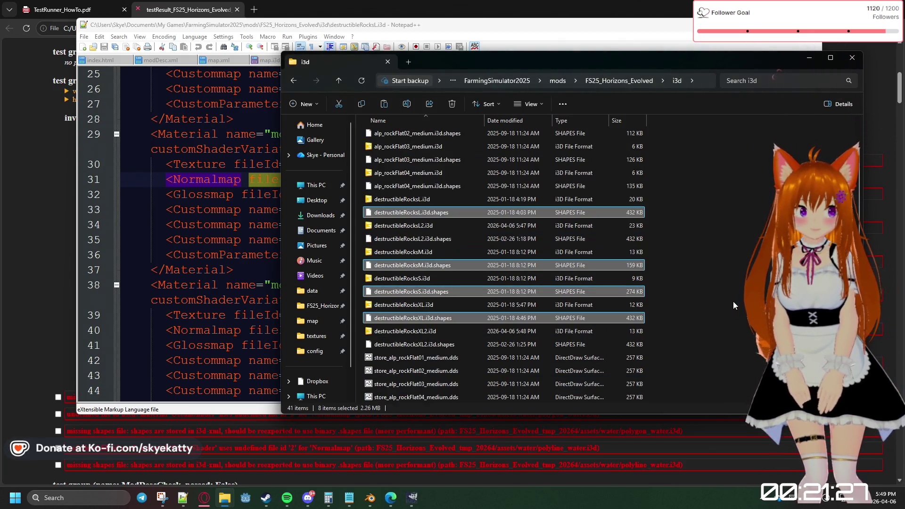
Deselect the moved files and return to the test results page in Edge
{"action": "left_click", "coordinate": [733, 295]}
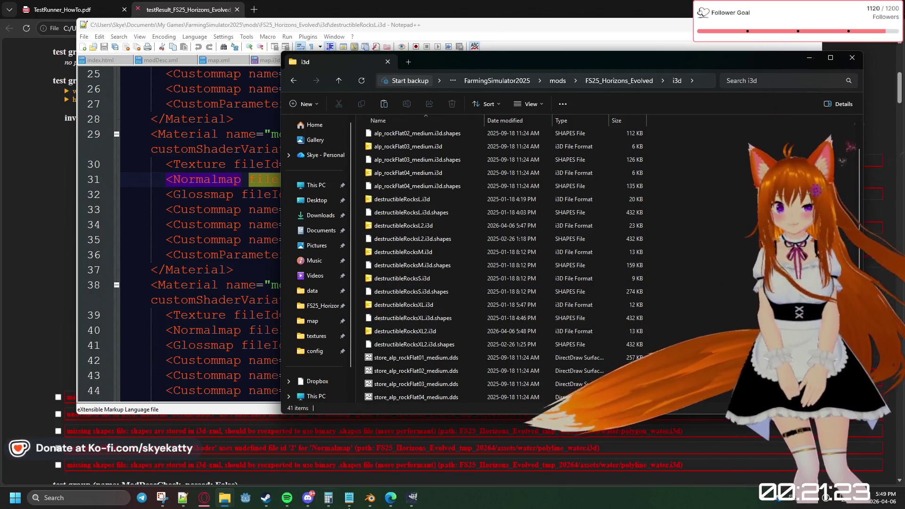
{"action": "left_click", "coordinate": [33, 318]}
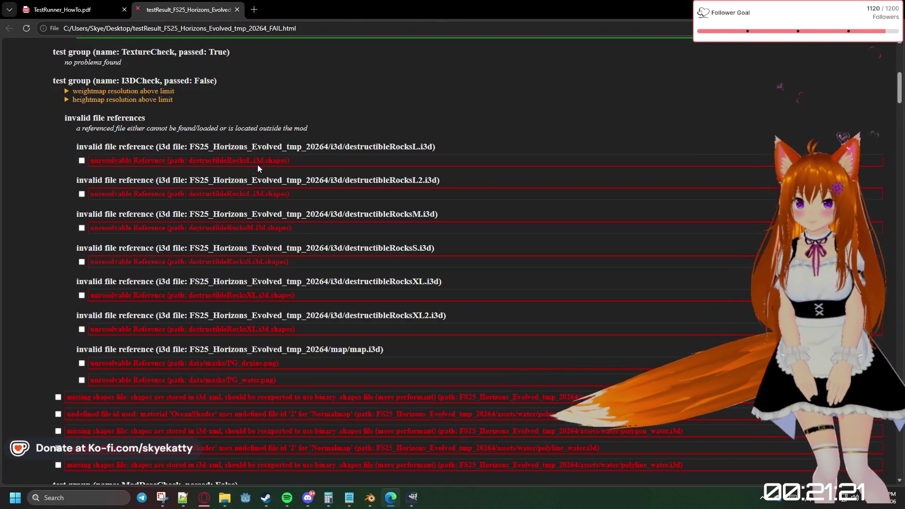
Mark the destructibleRocksL, L2, M, S, XL and XL2 references as resolved, then refocus the file browser
{"action": "left_click", "coordinate": [81, 161]}
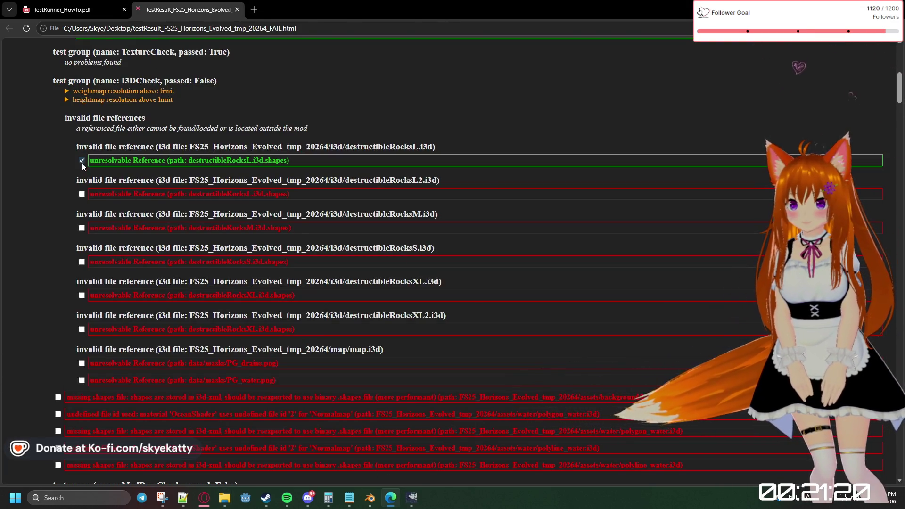
{"action": "left_click", "coordinate": [82, 194]}
{"action": "left_click", "coordinate": [82, 228]}
{"action": "left_click", "coordinate": [81, 262]}
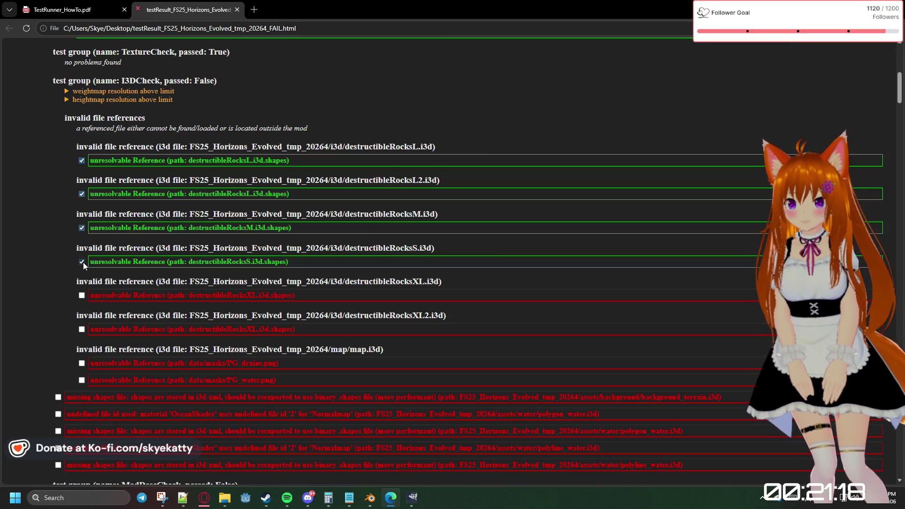
{"action": "left_click", "coordinate": [82, 295]}
{"action": "left_click", "coordinate": [81, 329]}
{"action": "scroll", "coordinate": [220, 319], "scroll_direction": "down", "scroll_amount": 2}
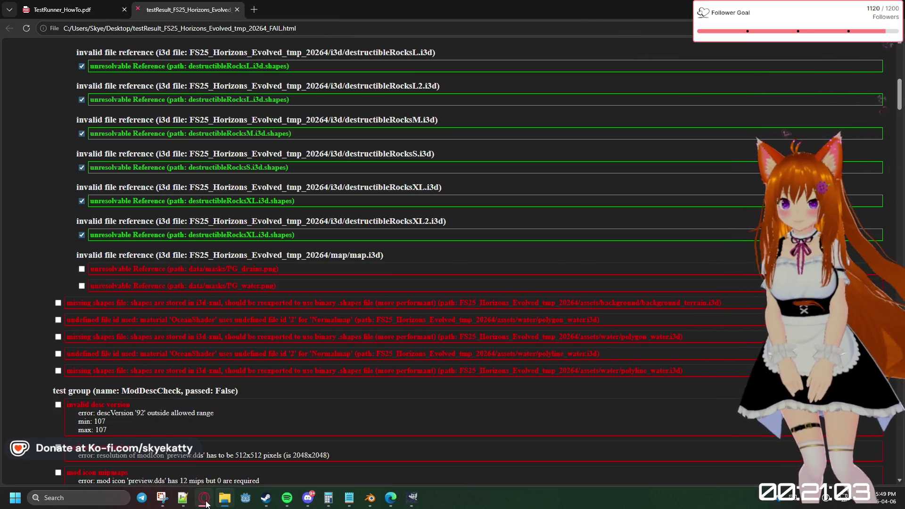
{"action": "mouse_move", "coordinate": [224, 498]}
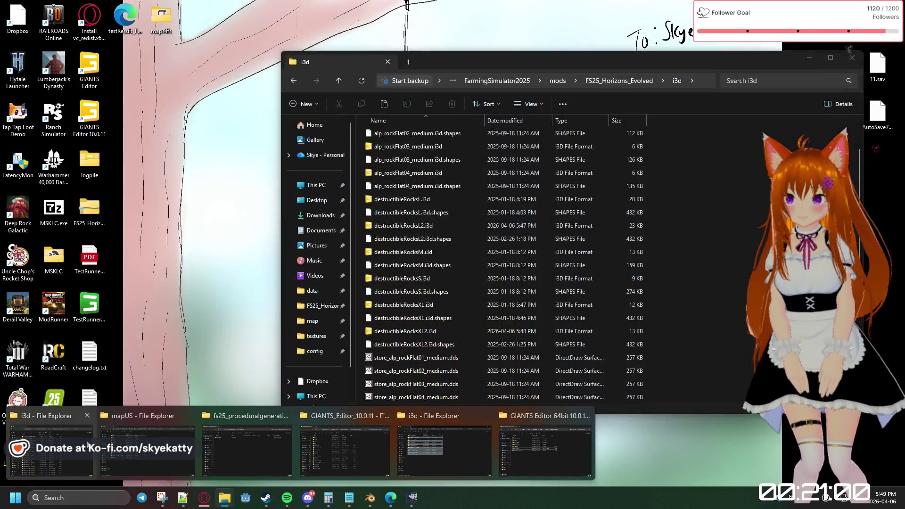
{"action": "left_click", "coordinate": [50, 446]}
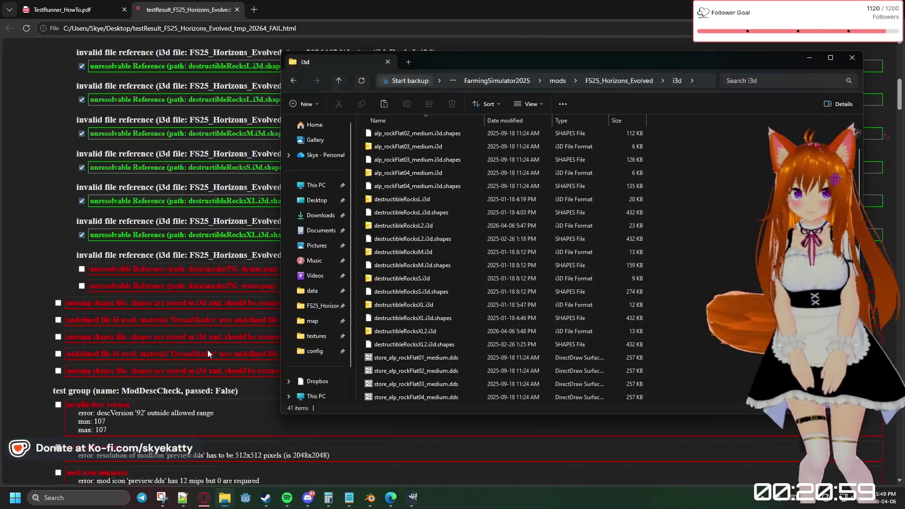
Browse into FS25_Horizons_Evolved\water and preview polygon_water_mask.png, then close the preview
{"action": "left_click", "coordinate": [647, 80]}
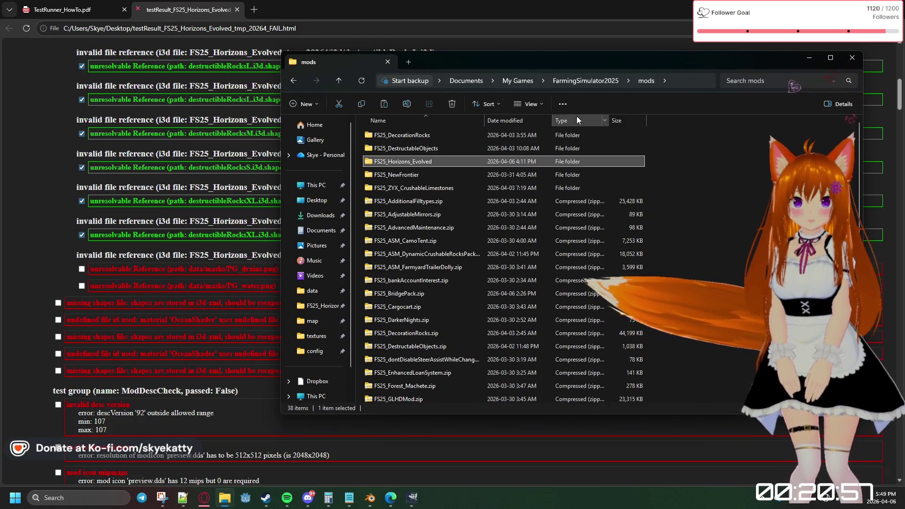
{"action": "double_click", "coordinate": [432, 160]}
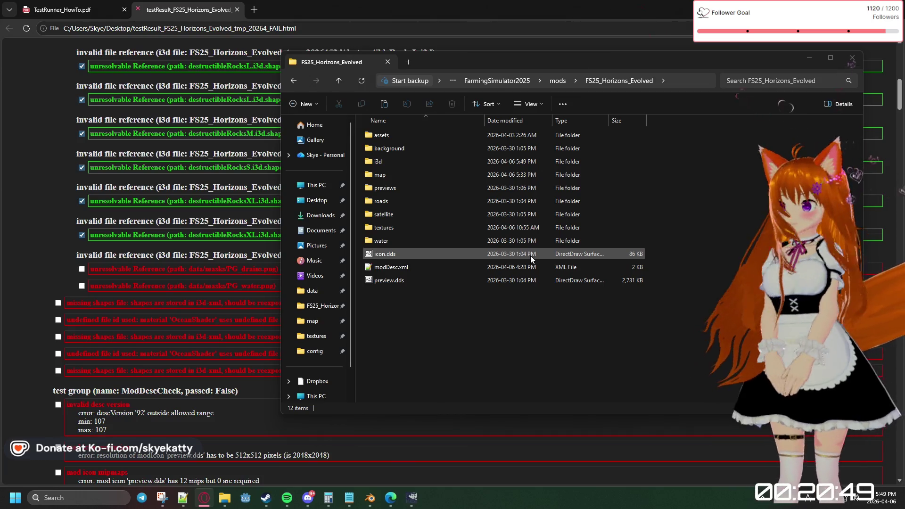
{"action": "double_click", "coordinate": [399, 239]}
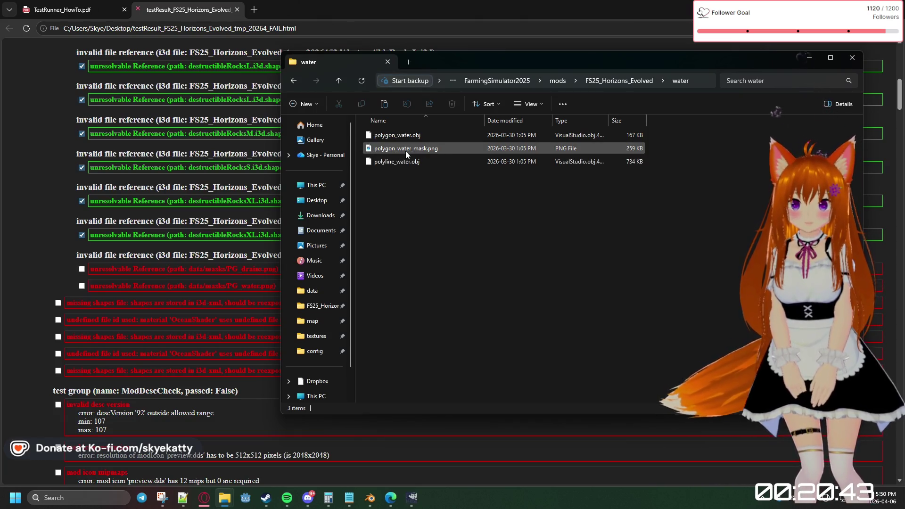
{"action": "double_click", "coordinate": [454, 148]}
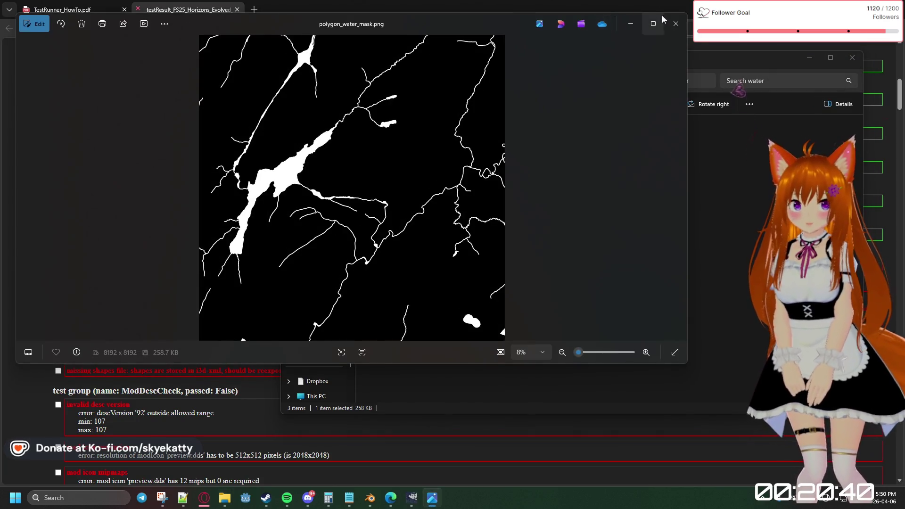
{"action": "left_click", "coordinate": [675, 24]}
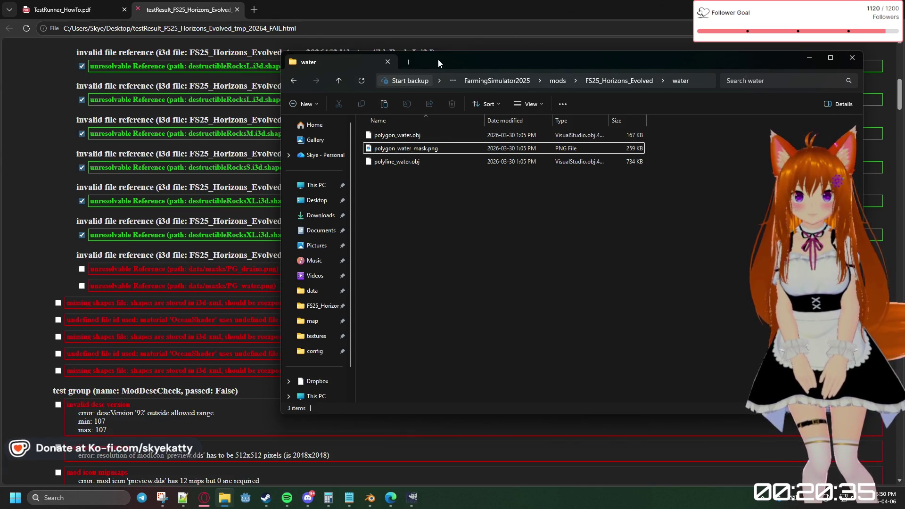
Return to the mod's main folder, glance at textures, then enter the map folder
{"action": "left_click_drag", "start_coordinate": [435, 62], "coordinate": [450, 58]}
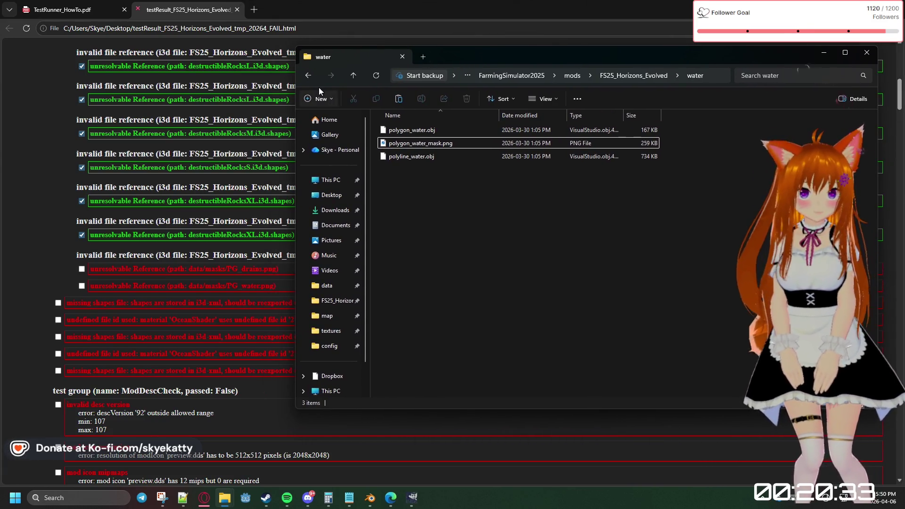
{"action": "left_click", "coordinate": [309, 75]}
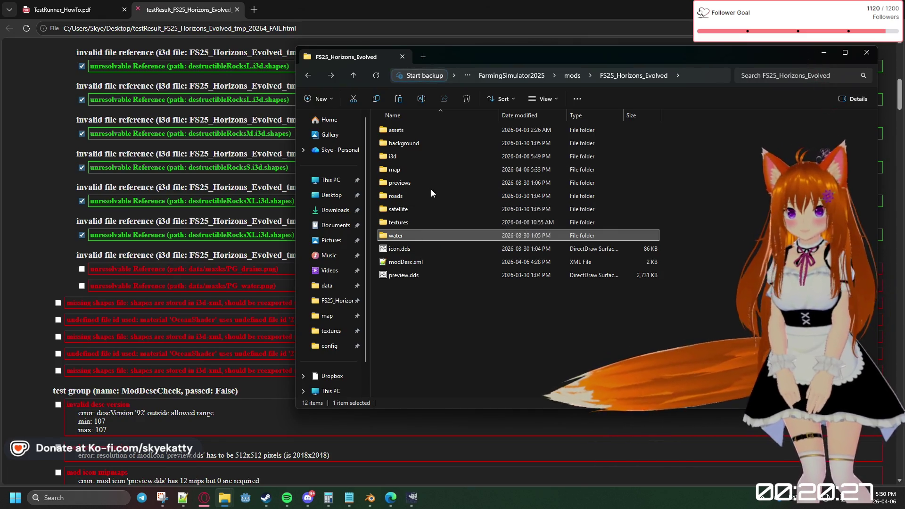
{"action": "double_click", "coordinate": [416, 222]}
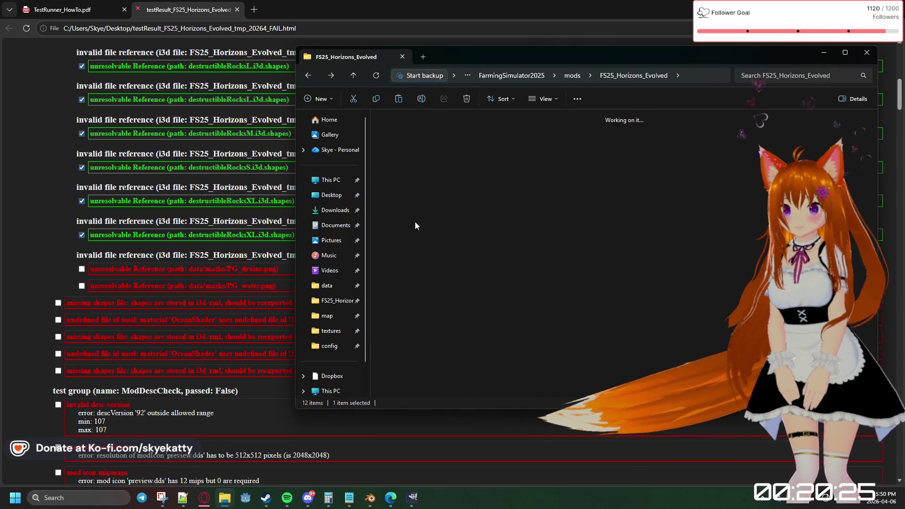
{"action": "left_click", "coordinate": [308, 75]}
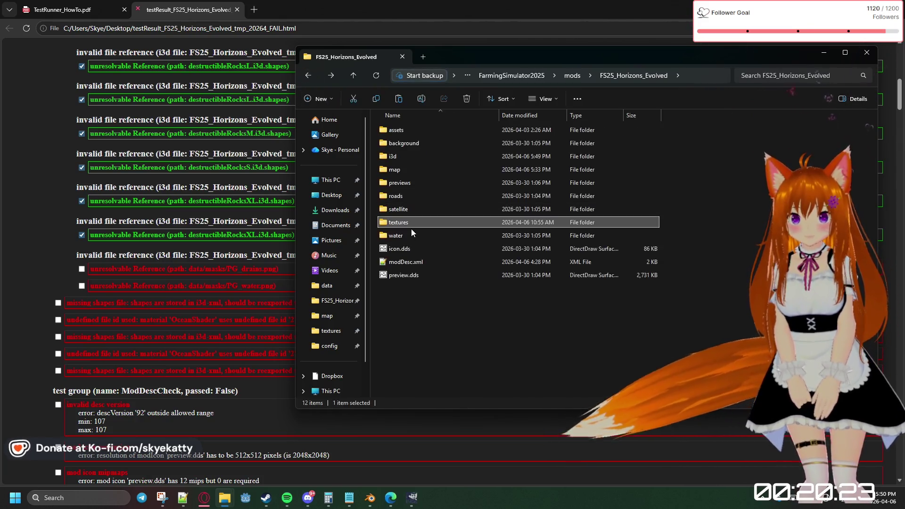
{"action": "double_click", "coordinate": [412, 168]}
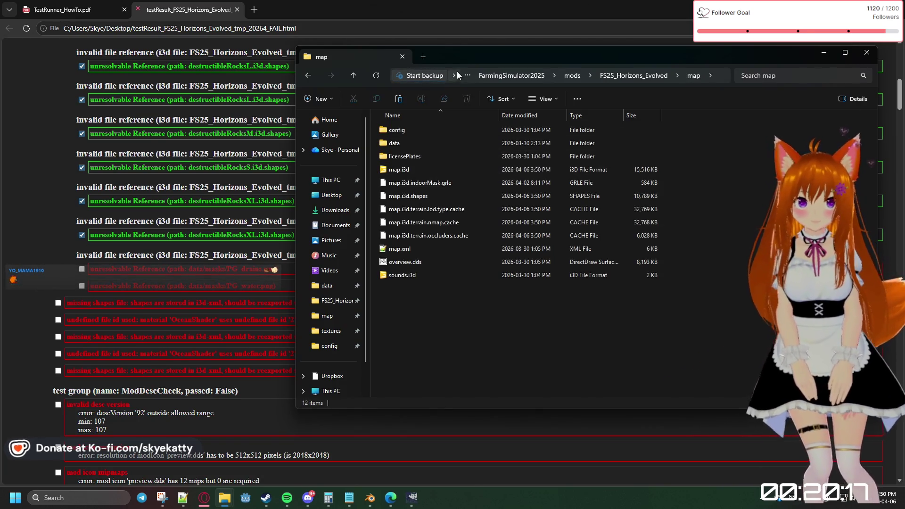
Reposition the Explorer window and navigate into the map\data folder
{"action": "left_click_drag", "start_coordinate": [443, 65], "coordinate": [260, 303]}
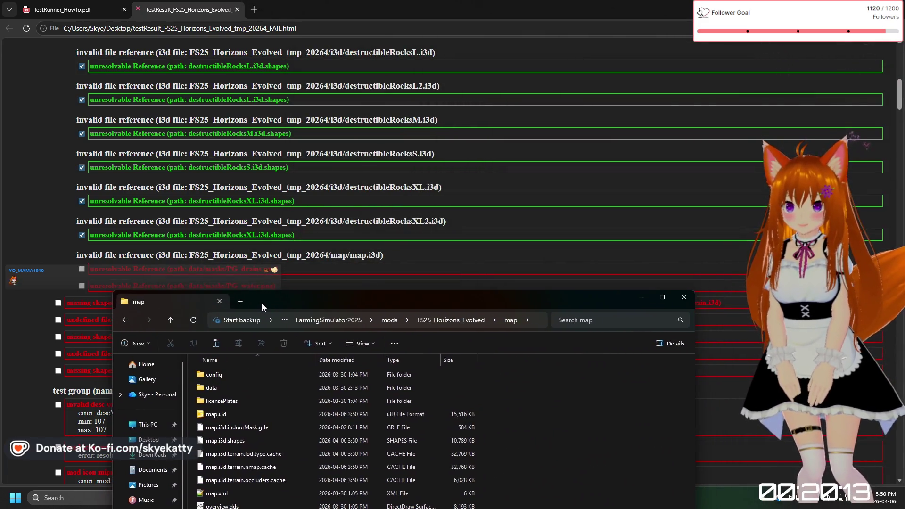
{"action": "mouse_move", "coordinate": [259, 303]}
{"action": "left_mouse_down"}
{"action": "mouse_move", "coordinate": [519, 145]}
{"action": "mouse_move", "coordinate": [519, 88]}
{"action": "left_mouse_up"}
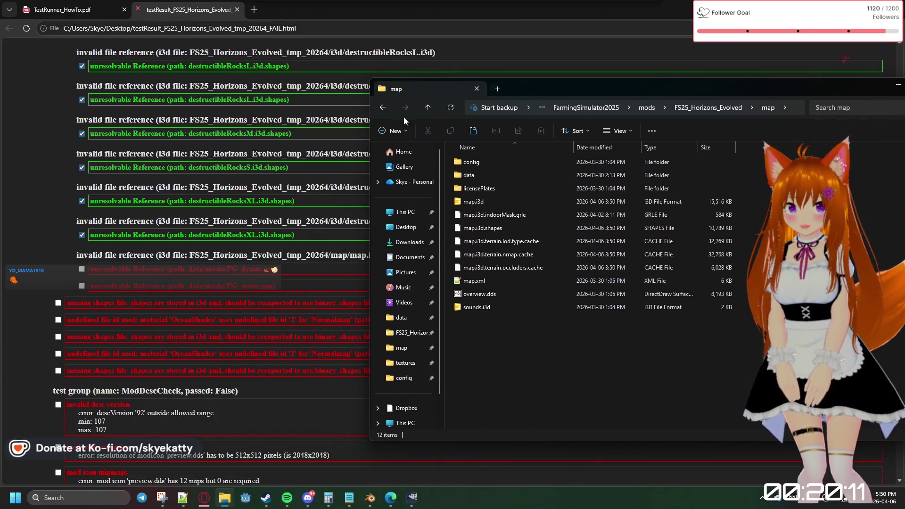
{"action": "left_click", "coordinate": [382, 110]}
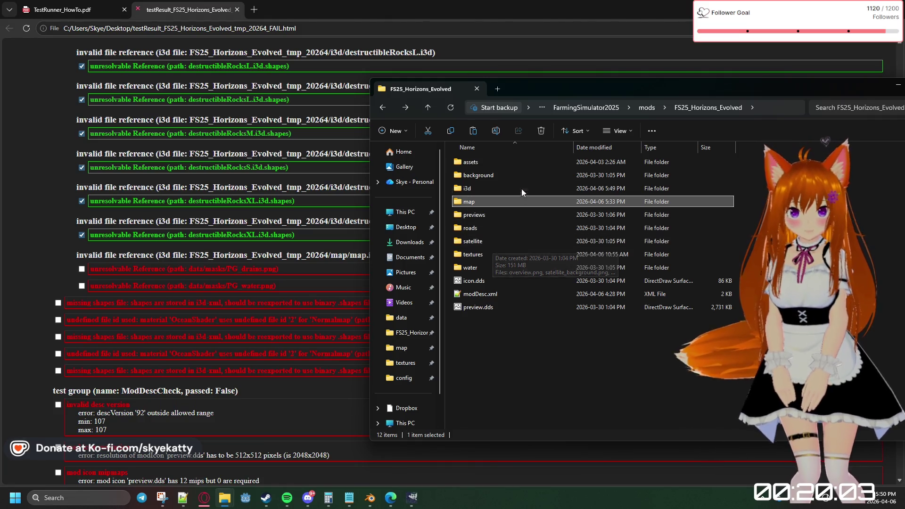
{"action": "double_click", "coordinate": [506, 201]}
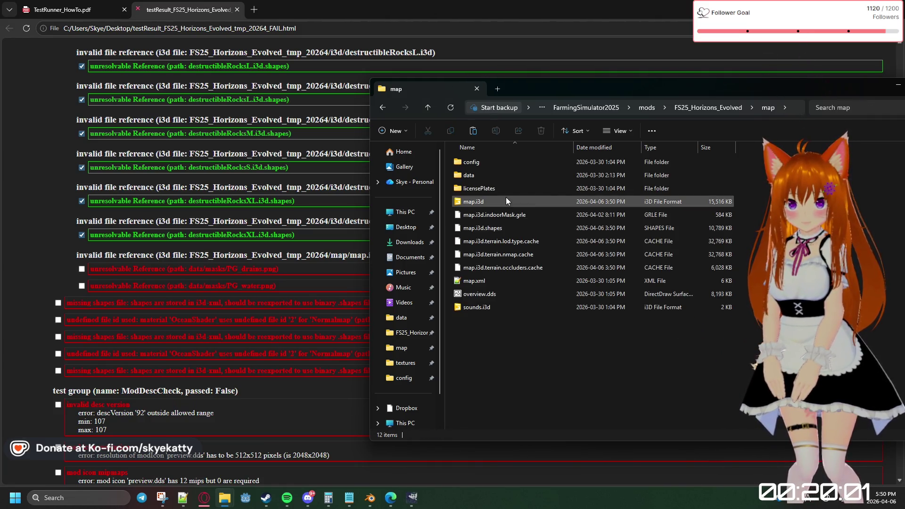
{"action": "double_click", "coordinate": [488, 174]}
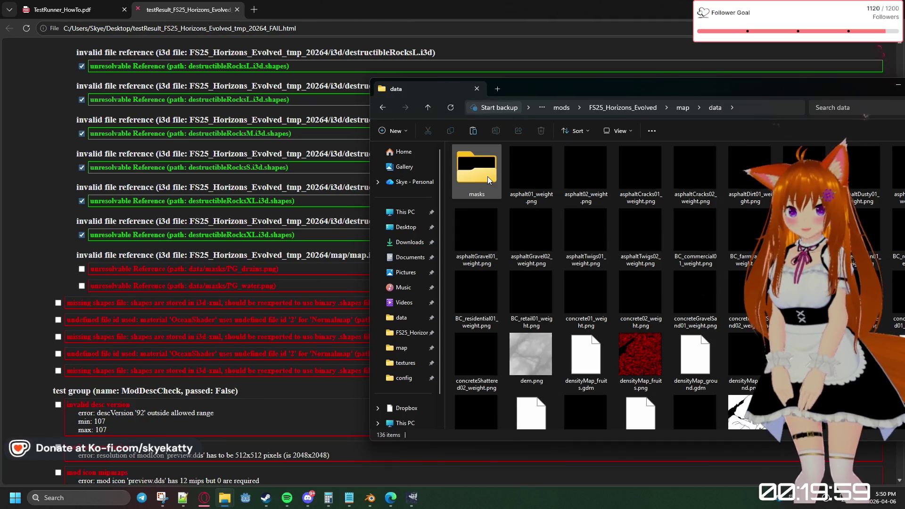
Enter the masks folder with the PG mask PNGs and shift its window left and down
{"action": "double_click", "coordinate": [488, 178]}
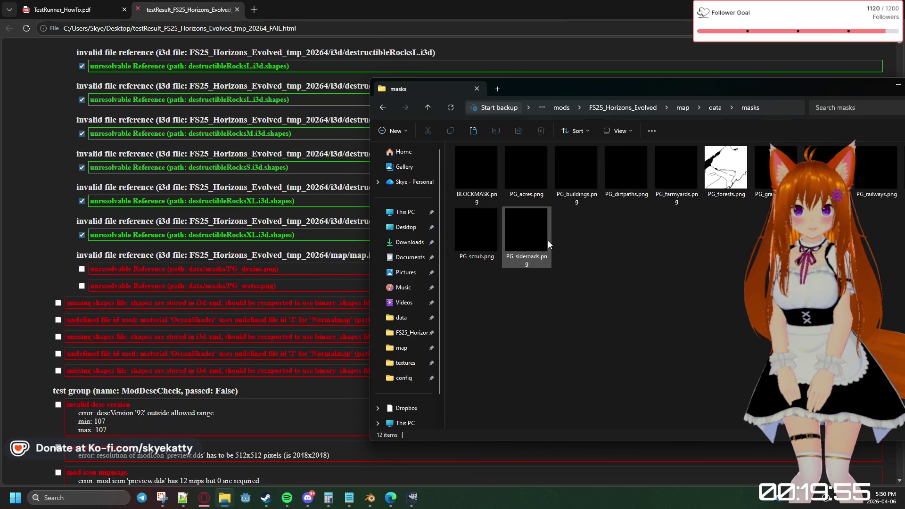
{"action": "left_click_drag", "start_coordinate": [628, 90], "coordinate": [574, 85]}
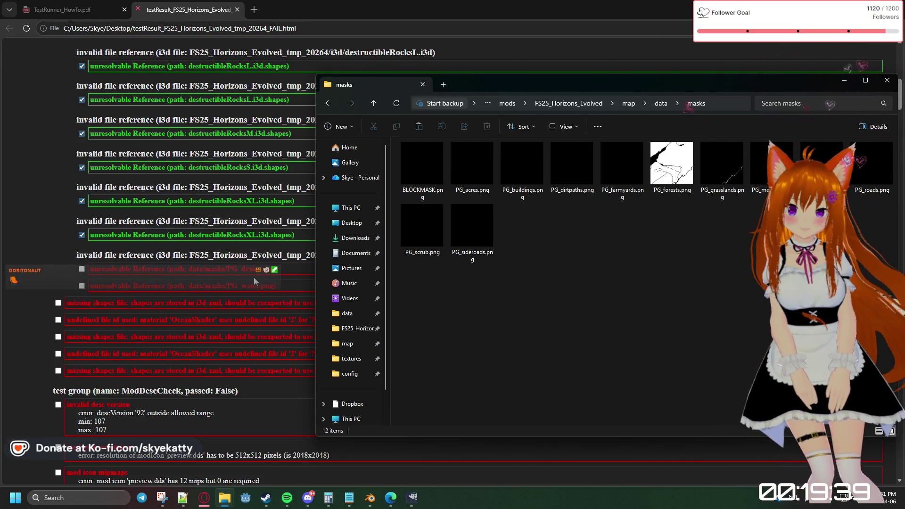
{"action": "mouse_move", "coordinate": [570, 85]}
{"action": "left_mouse_down"}
{"action": "mouse_move", "coordinate": [411, 330]}
{"action": "mouse_move", "coordinate": [376, 308]}
{"action": "mouse_move", "coordinate": [516, 118]}
{"action": "left_mouse_up"}
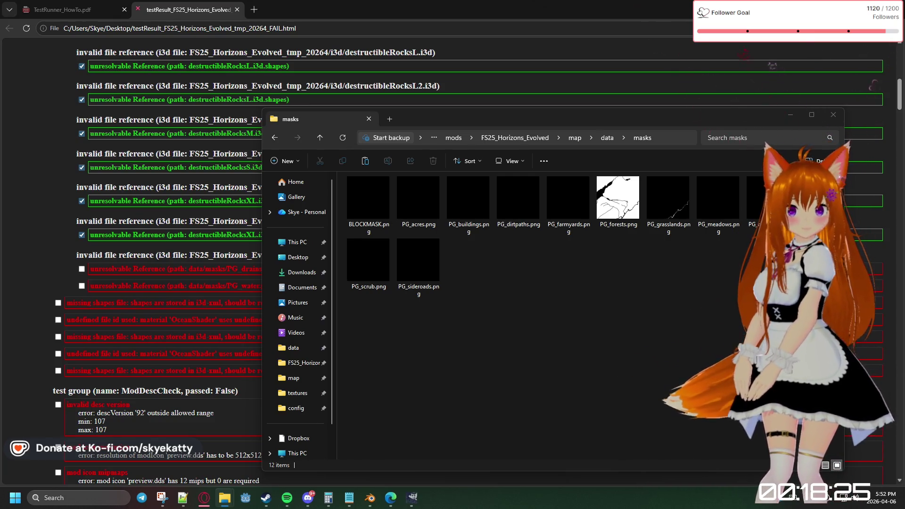
{"action": "left_click", "coordinate": [714, 286]}
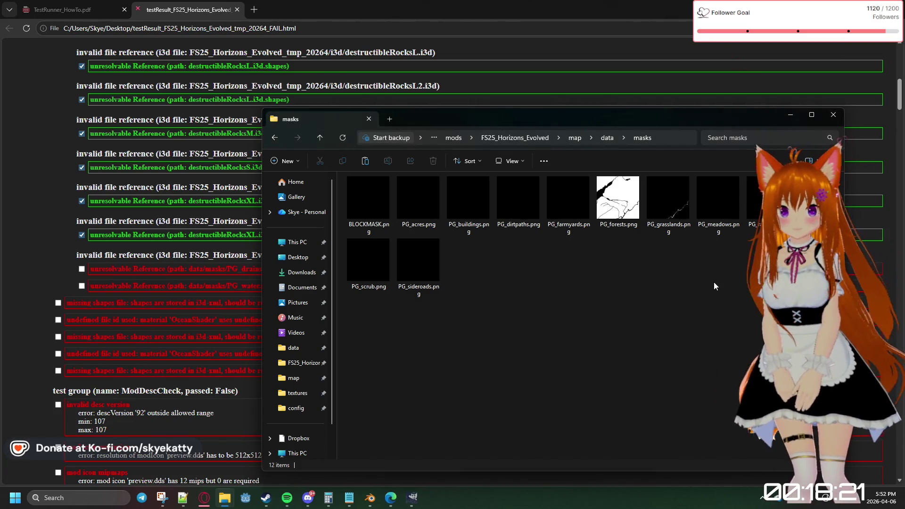
Navigate back up to the mod's water folder and view polygon_water_mask.png in Photos
{"action": "left_click", "coordinate": [272, 139]}
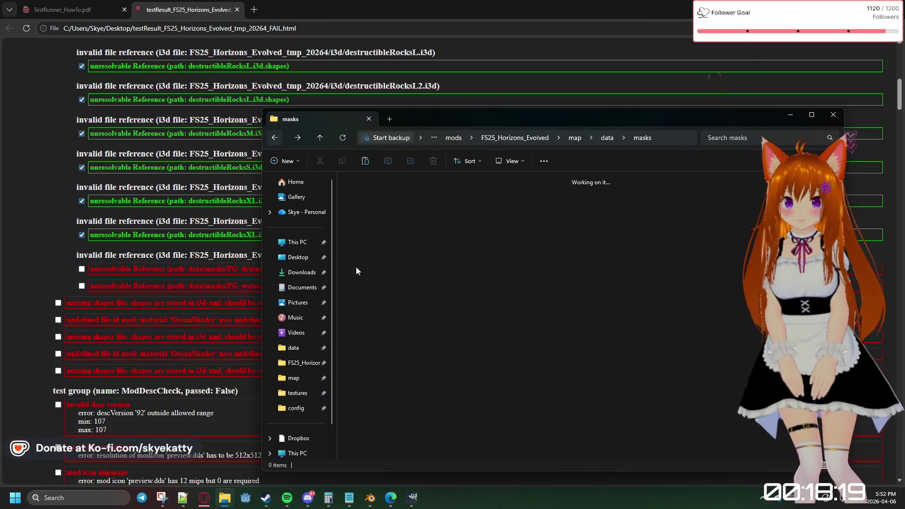
{"action": "scroll", "coordinate": [454, 286], "scroll_direction": "down", "scroll_amount": 3}
{"action": "scroll", "coordinate": [573, 394], "scroll_direction": "down", "scroll_amount": 3}
{"action": "left_click", "coordinate": [271, 139]}
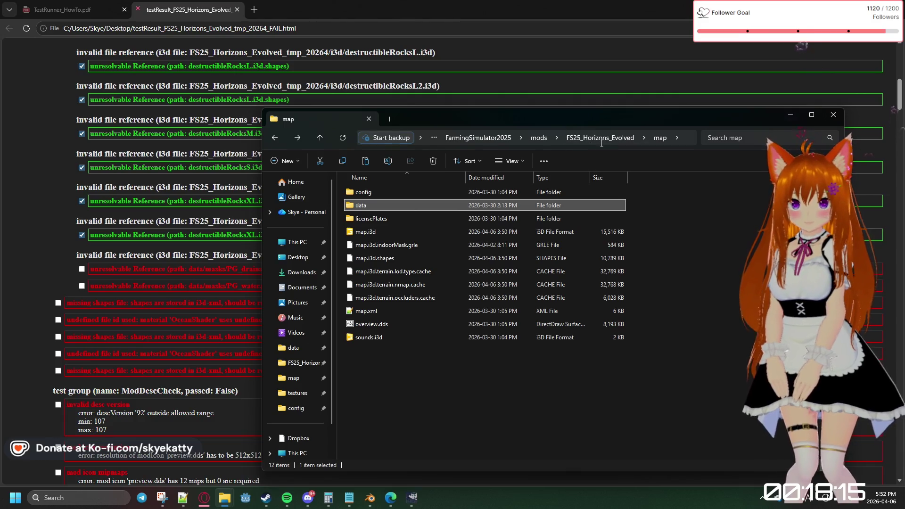
{"action": "left_click", "coordinate": [600, 140]}
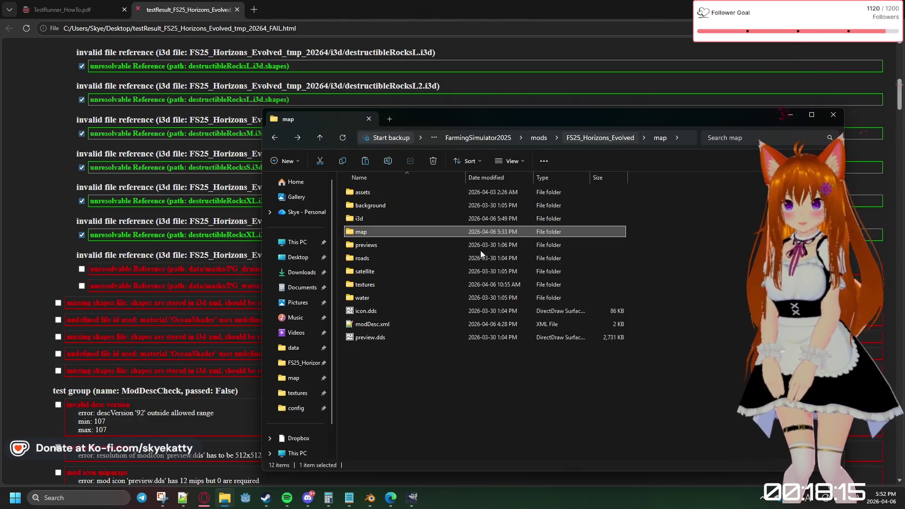
{"action": "double_click", "coordinate": [380, 297]}
{"action": "double_click", "coordinate": [394, 205]}
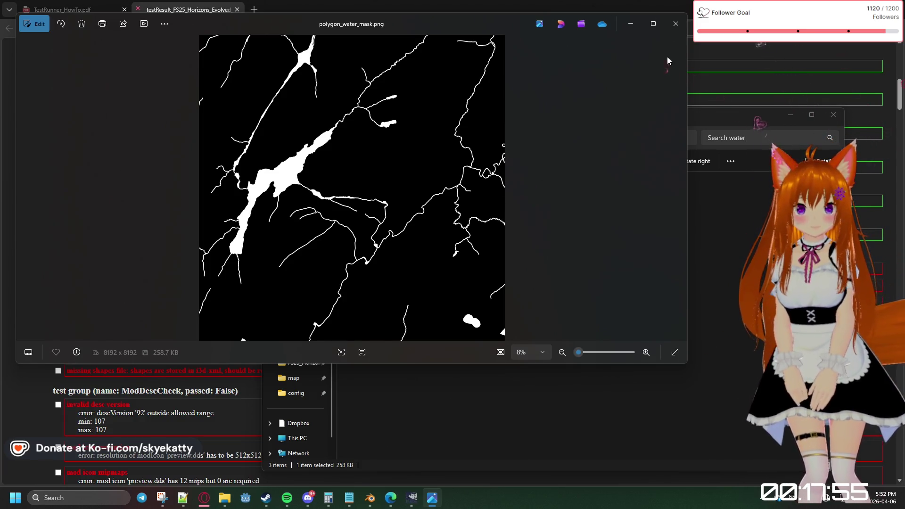
Close Photos, dismiss two context menus on polygon_water_mask.png, and go back to the FS25_Horizons_Evolved folder
{"action": "left_click", "coordinate": [675, 23]}
{"action": "left_click", "coordinate": [396, 261]}
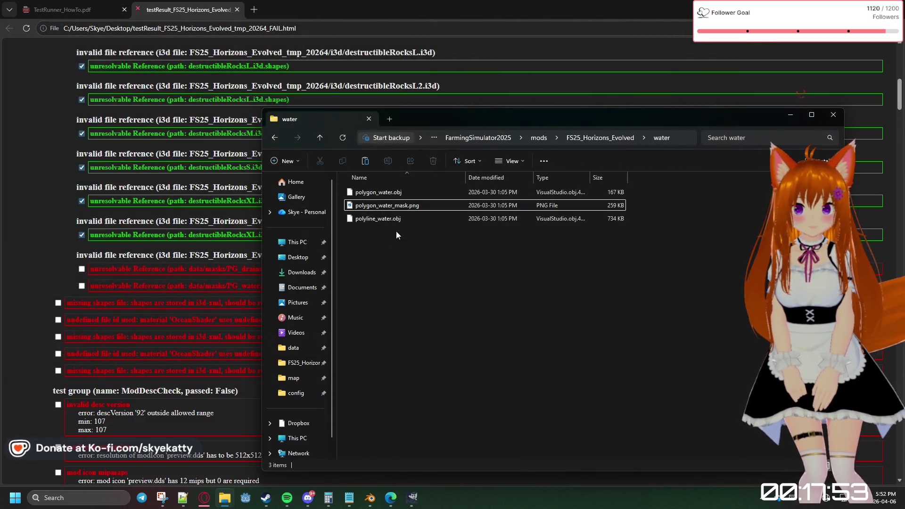
{"action": "right_click", "coordinate": [406, 206]}
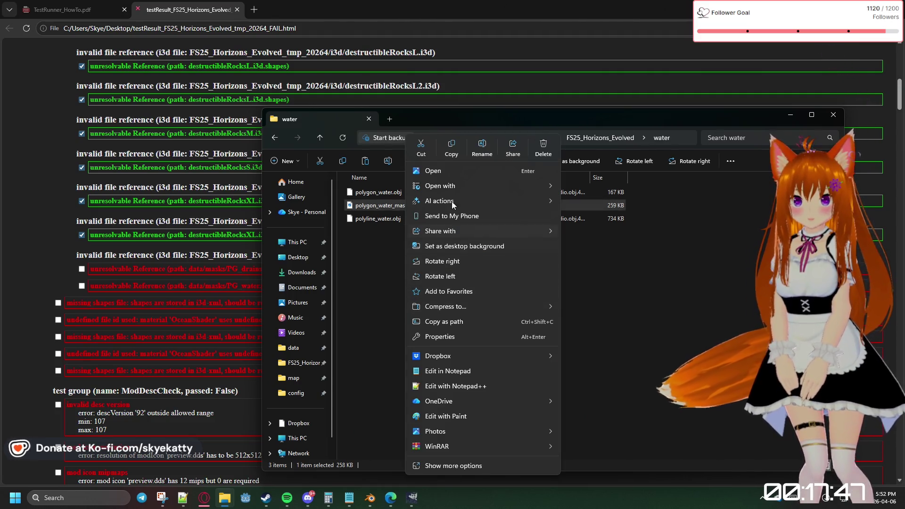
{"action": "left_click", "coordinate": [368, 244]}
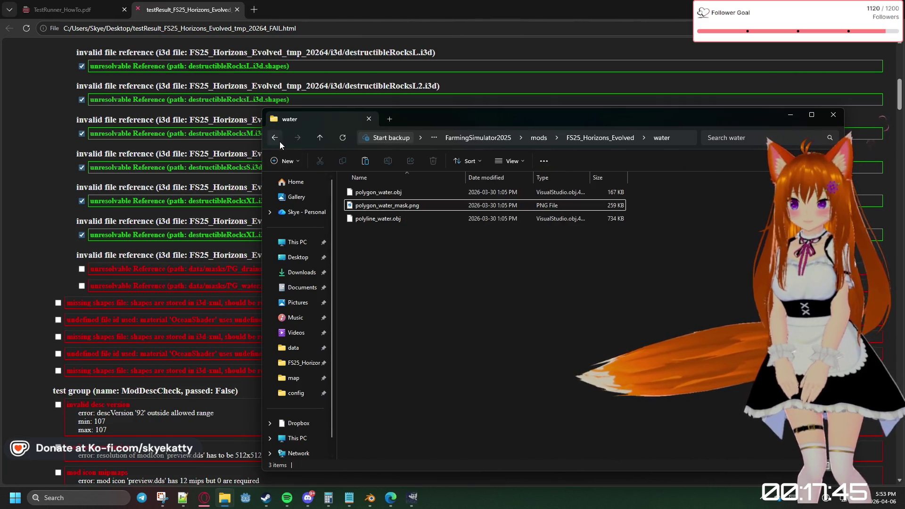
{"action": "right_click", "coordinate": [373, 207]}
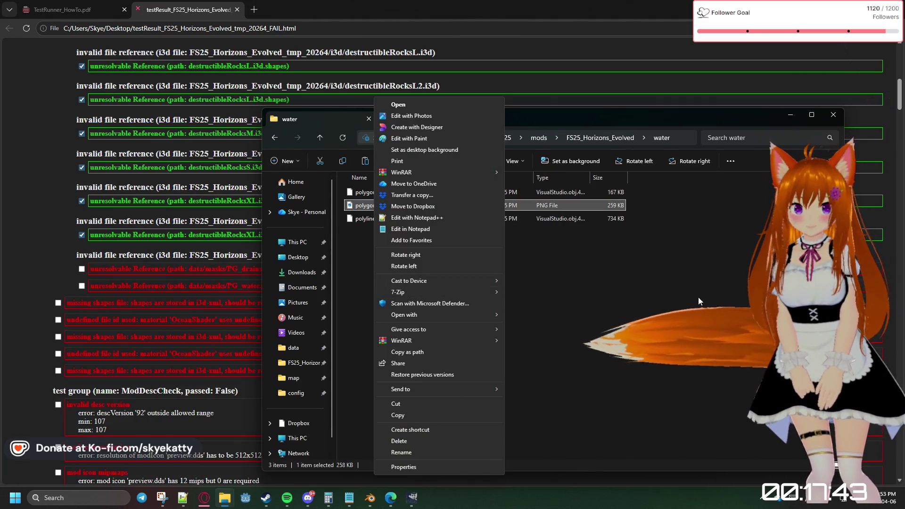
{"action": "key", "text": "Escape"}
{"action": "left_click", "coordinate": [275, 138]}
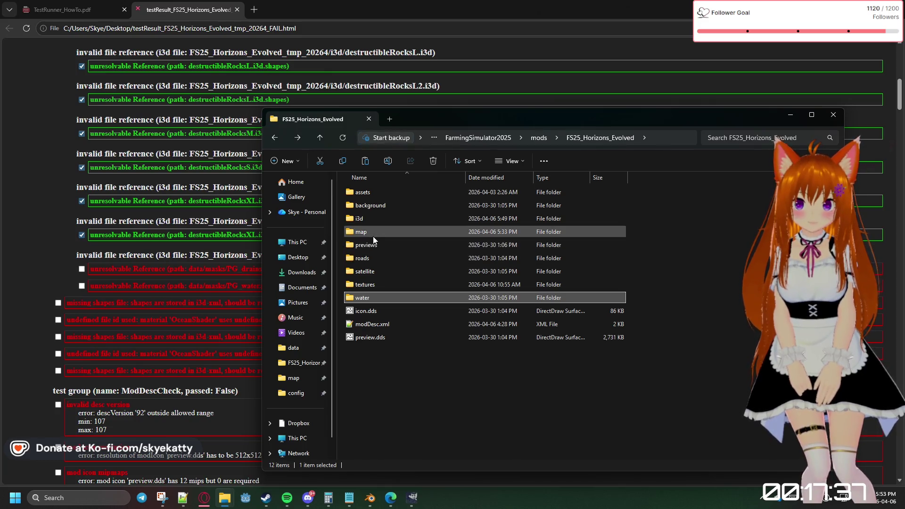
Navigate into map\data\masks and view PG_forests.png in Photos
{"action": "double_click", "coordinate": [373, 233]}
{"action": "double_click", "coordinate": [379, 205]}
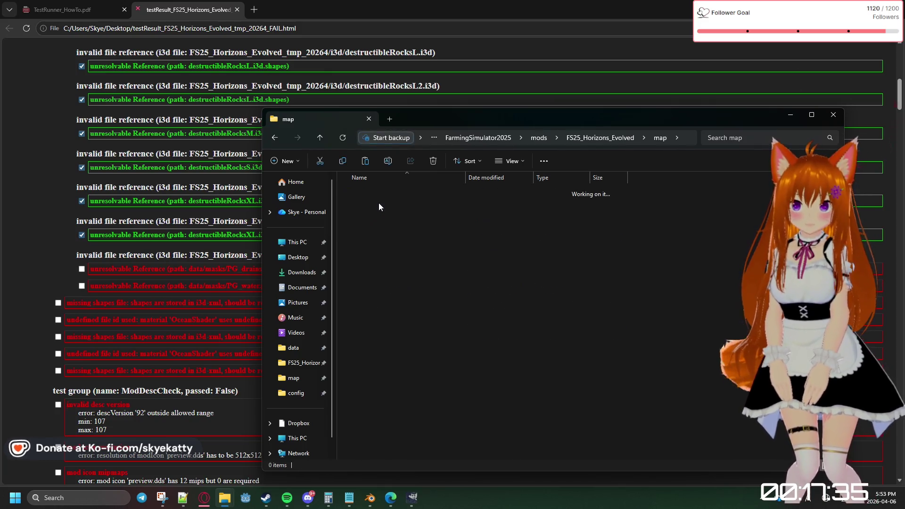
{"action": "double_click", "coordinate": [367, 211]}
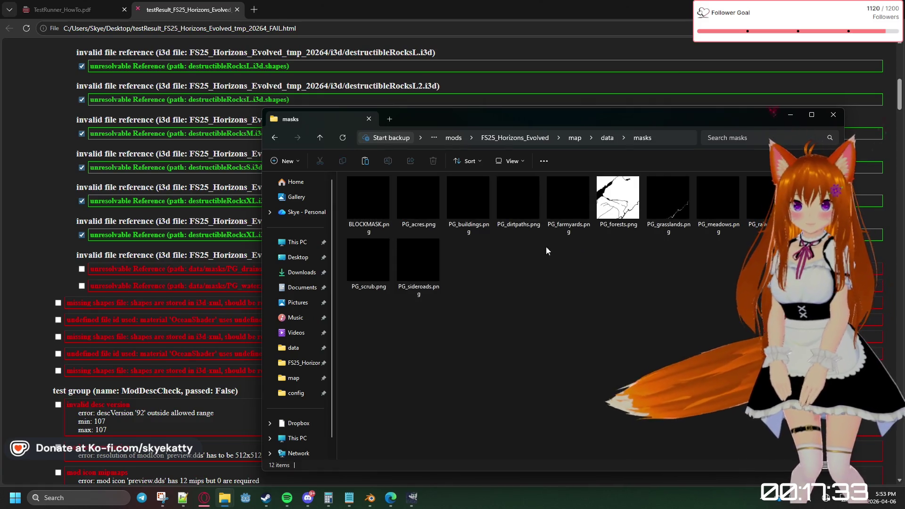
{"action": "left_click", "coordinate": [620, 211]}
{"action": "double_click", "coordinate": [620, 212]}
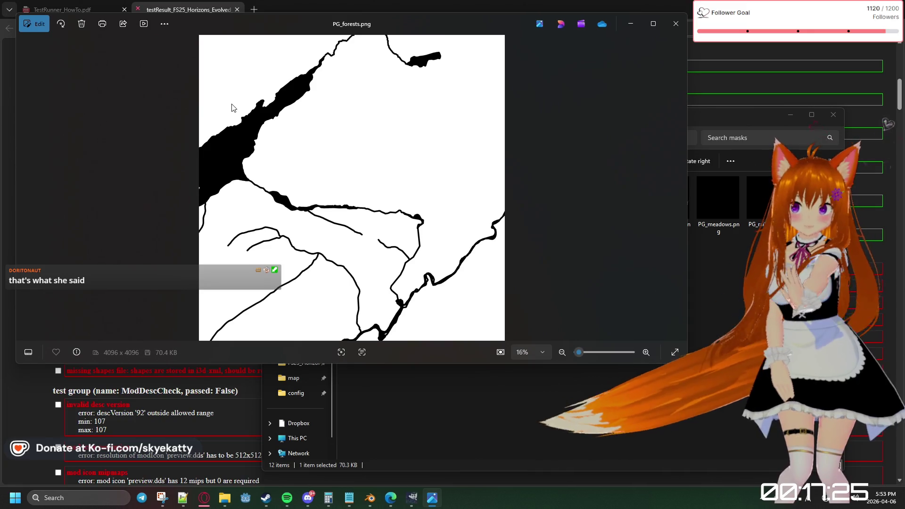
{"action": "mouse_move", "coordinate": [354, 188]}
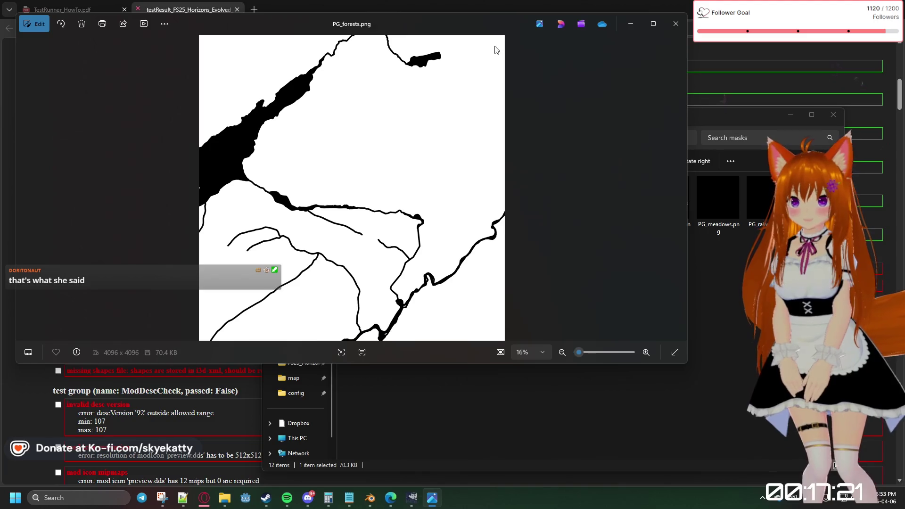
Reposition then close the PG_forests.png viewer and go back up to the map folder
{"action": "left_click_drag", "start_coordinate": [486, 21], "coordinate": [637, 72]}
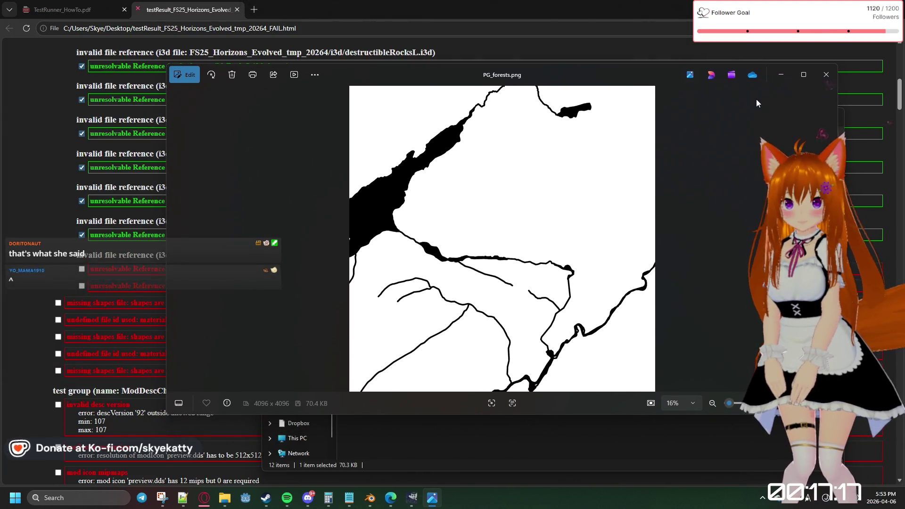
{"action": "left_click", "coordinate": [826, 74]}
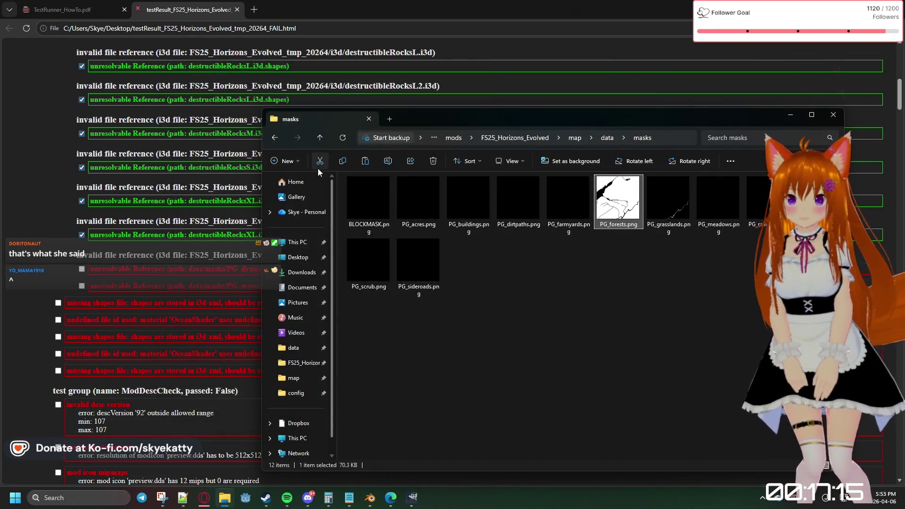
{"action": "left_click", "coordinate": [275, 138]}
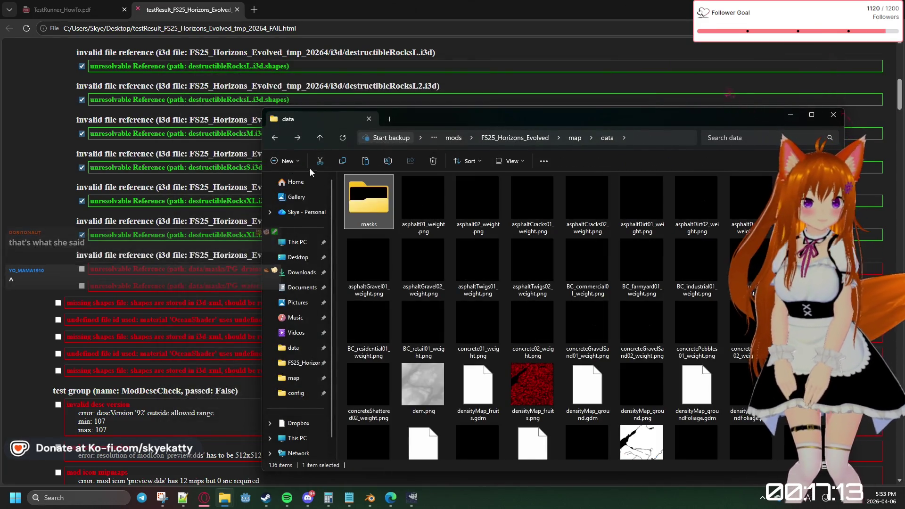
{"action": "left_click", "coordinate": [275, 137]}
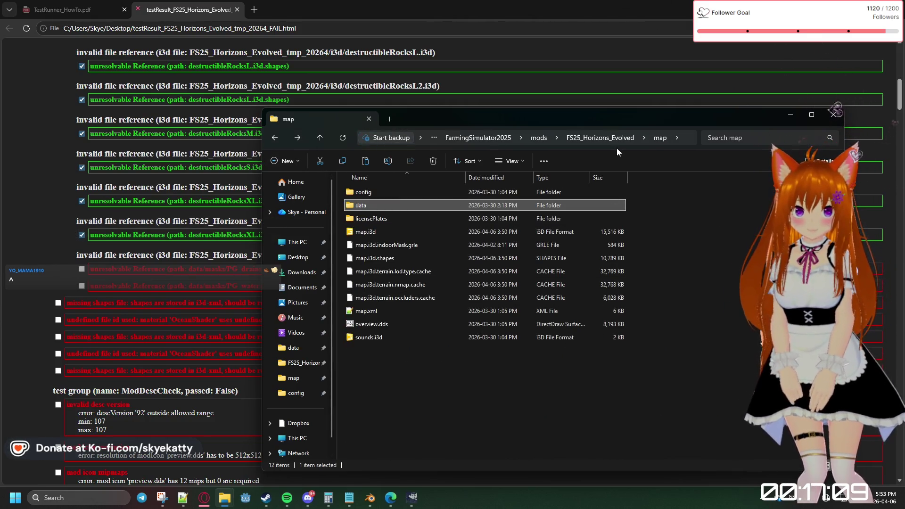
Cancel an address-bar edit, go up to the mod folder, and reopen water\polygon_water_mask.png in Photos
{"action": "left_click", "coordinate": [683, 138]}
{"action": "key", "text": "Escape"}
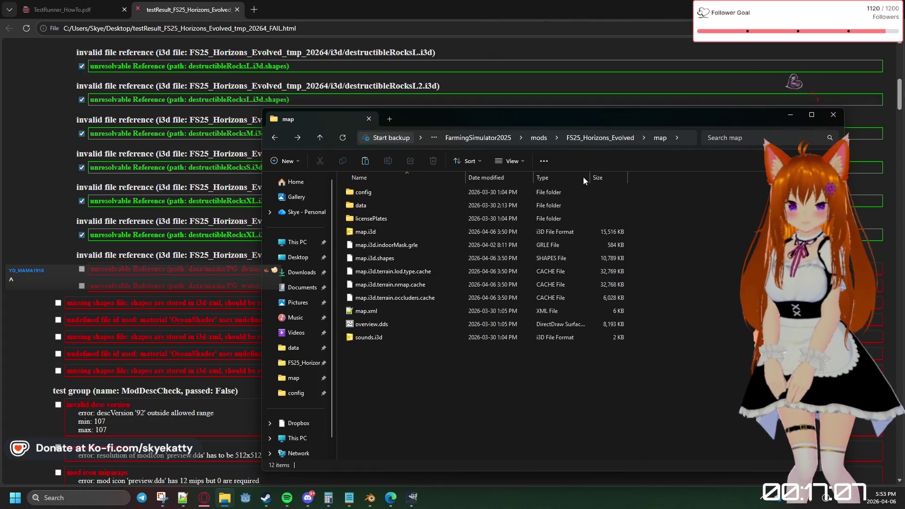
{"action": "left_click", "coordinate": [600, 138]}
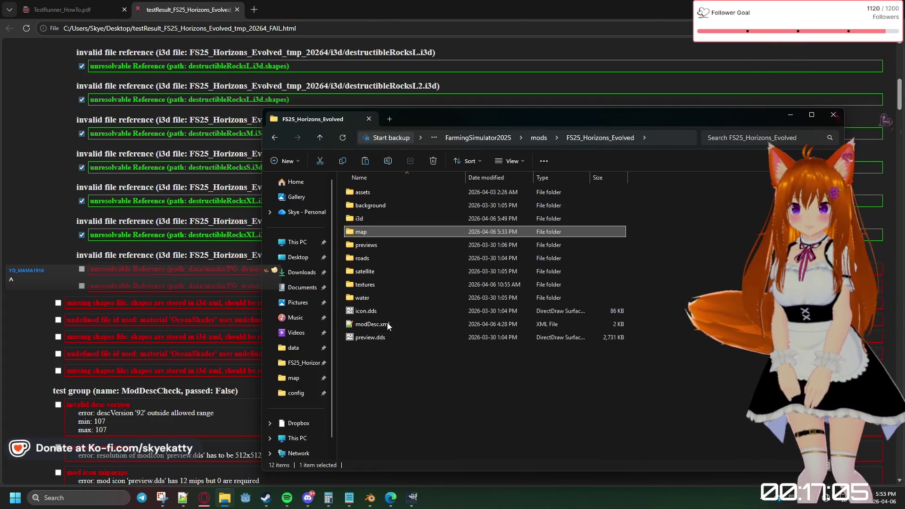
{"action": "double_click", "coordinate": [380, 297]}
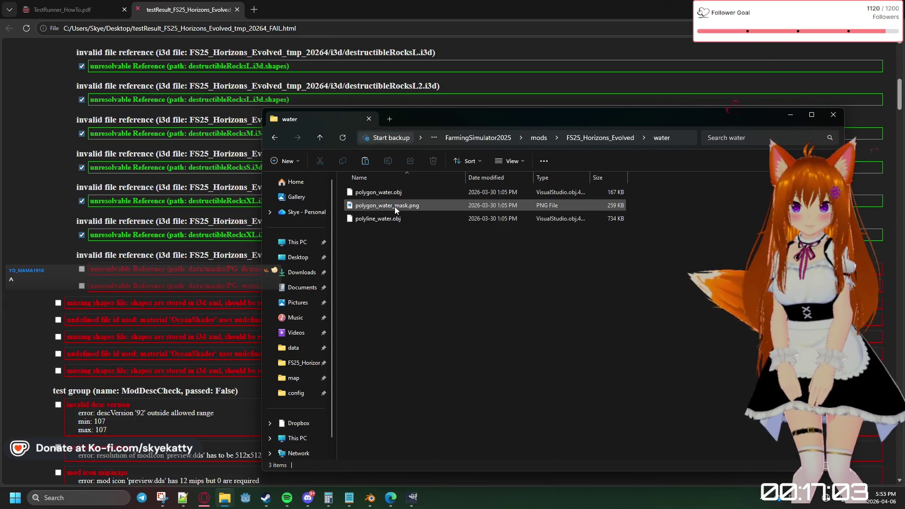
{"action": "double_click", "coordinate": [394, 207]}
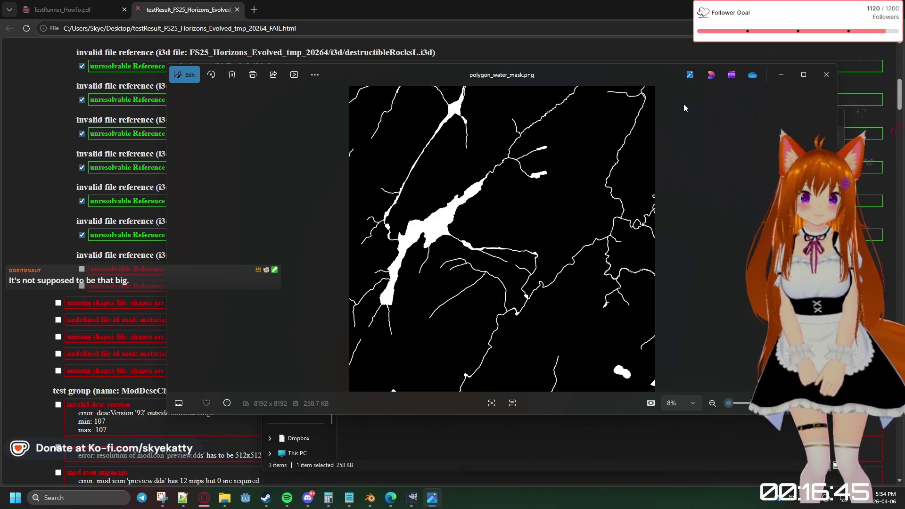
Reposition the water mask viewer and toggle focus, leaving the water folder window in front
{"action": "mouse_move", "coordinate": [626, 78]}
{"action": "left_mouse_down"}
{"action": "mouse_move", "coordinate": [610, 43]}
{"action": "mouse_move", "coordinate": [556, 28]}
{"action": "mouse_move", "coordinate": [523, 53]}
{"action": "left_mouse_up"}
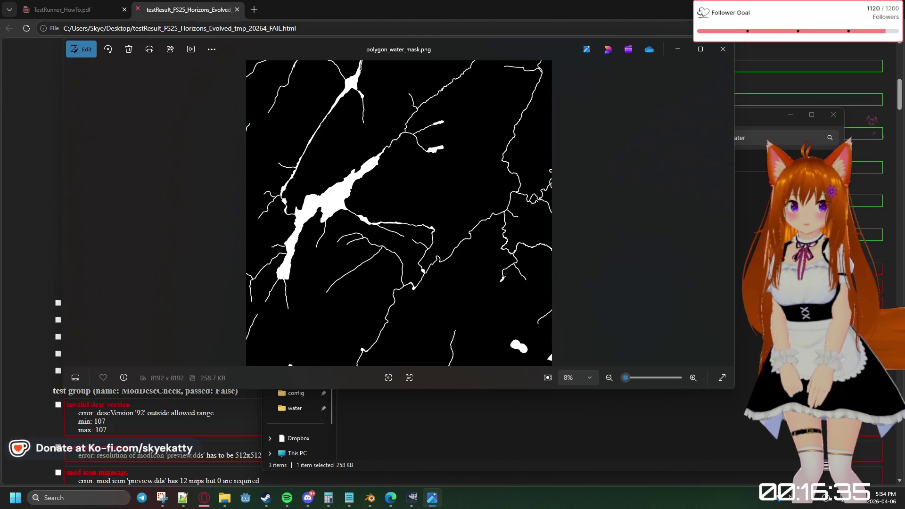
{"action": "left_click", "coordinate": [755, 212]}
{"action": "left_click", "coordinate": [432, 498]}
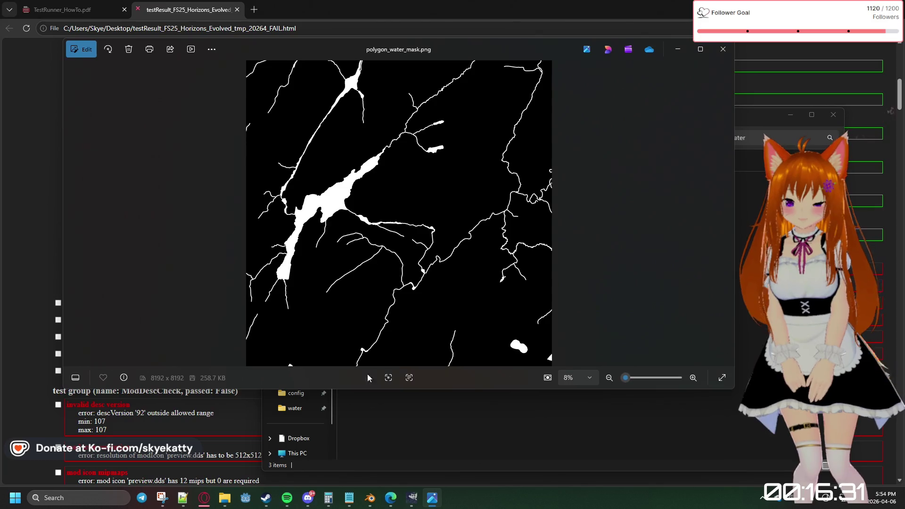
{"action": "mouse_move", "coordinate": [432, 498]}
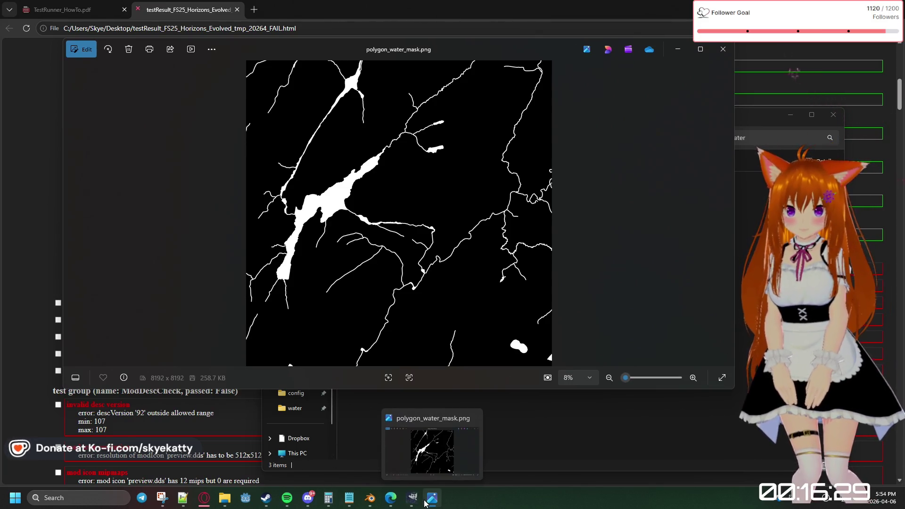
{"action": "key", "text": "alt+Tab"}
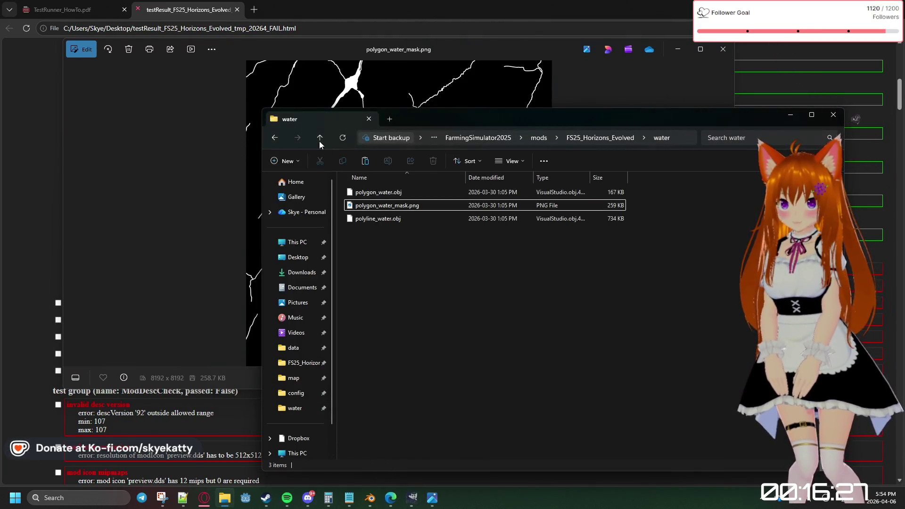
Navigate from the water folder into map\data\masks
{"action": "left_click", "coordinate": [320, 138]}
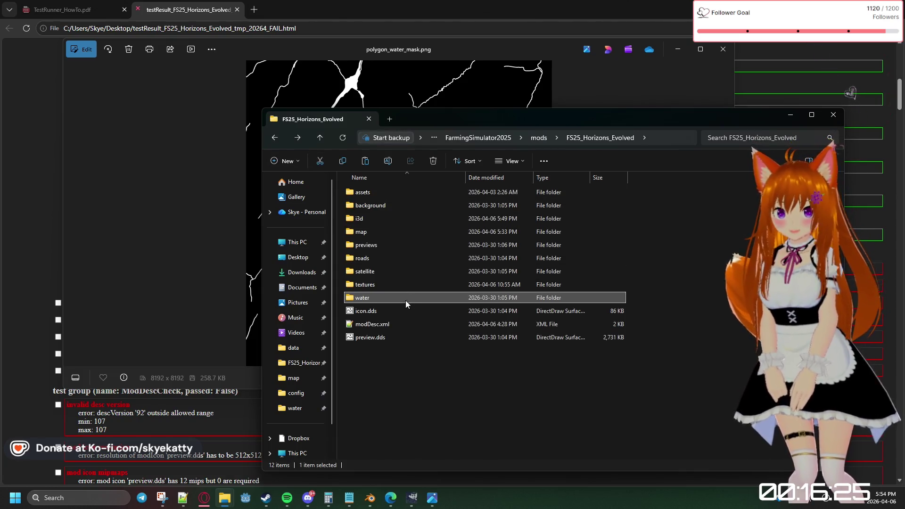
{"action": "double_click", "coordinate": [369, 233]}
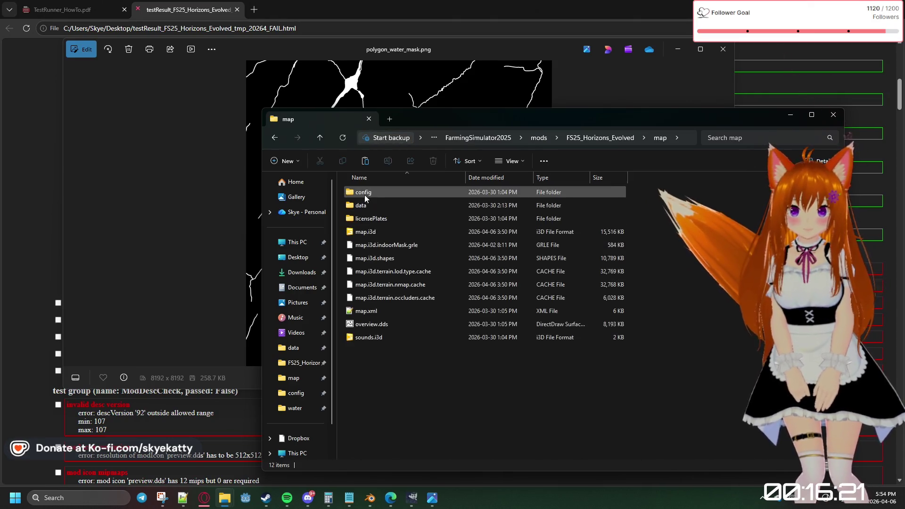
{"action": "left_click", "coordinate": [368, 205]}
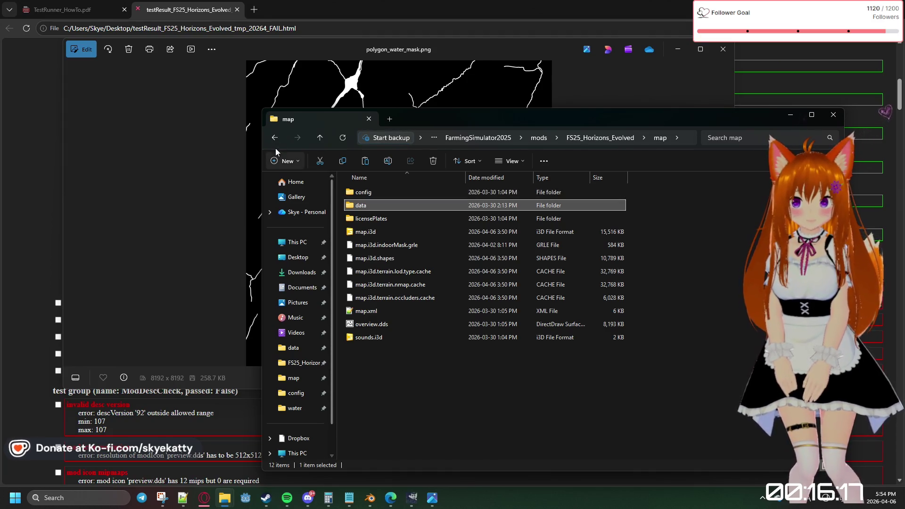
{"action": "double_click", "coordinate": [378, 206]}
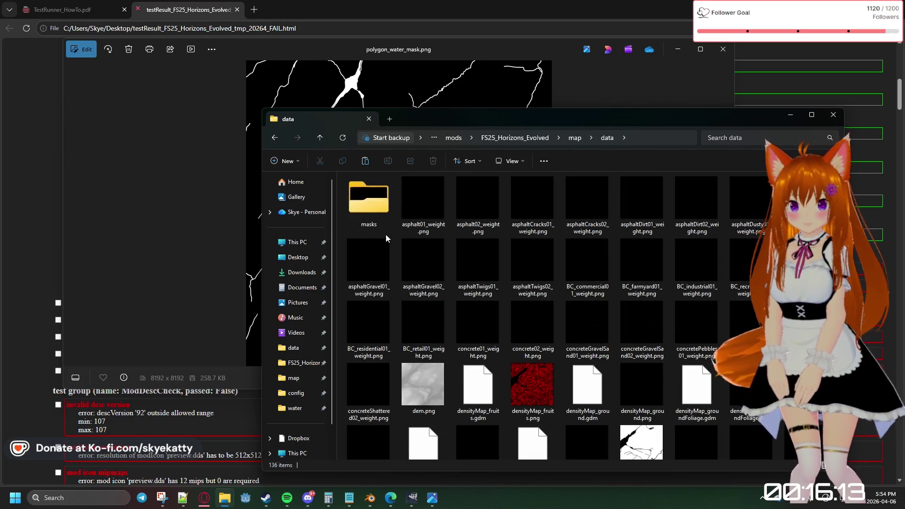
{"action": "double_click", "coordinate": [378, 206]}
Dismiss a context menu on PG_forests.png and open it in a second Photos window
{"action": "left_click", "coordinate": [615, 224]}
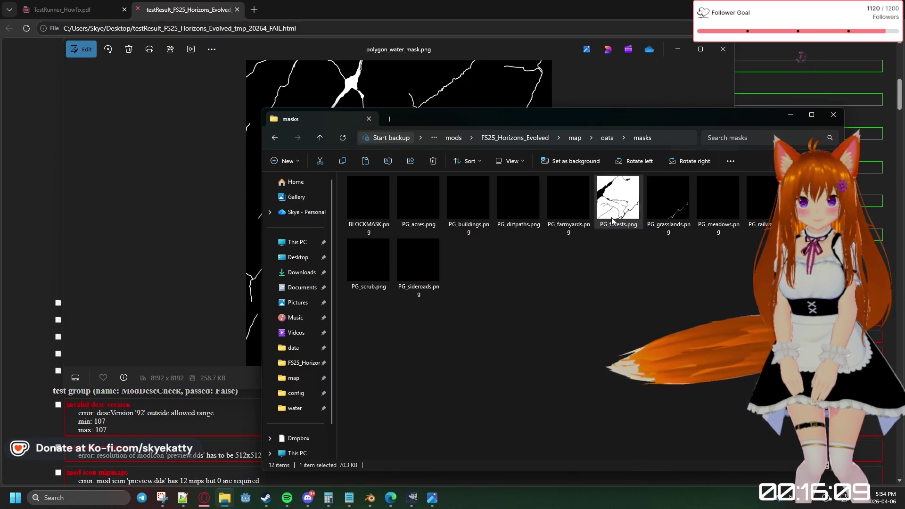
{"action": "right_click", "coordinate": [616, 215]}
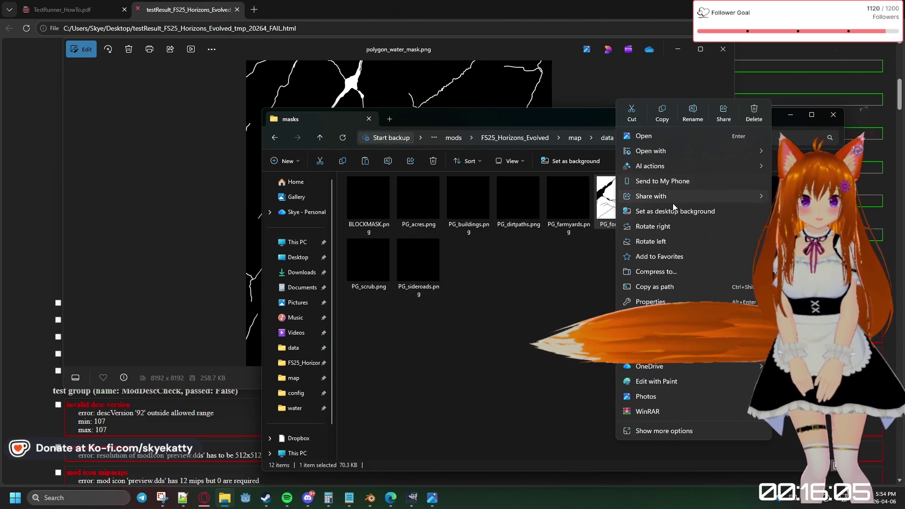
{"action": "left_click", "coordinate": [608, 228]}
{"action": "double_click", "coordinate": [607, 214]}
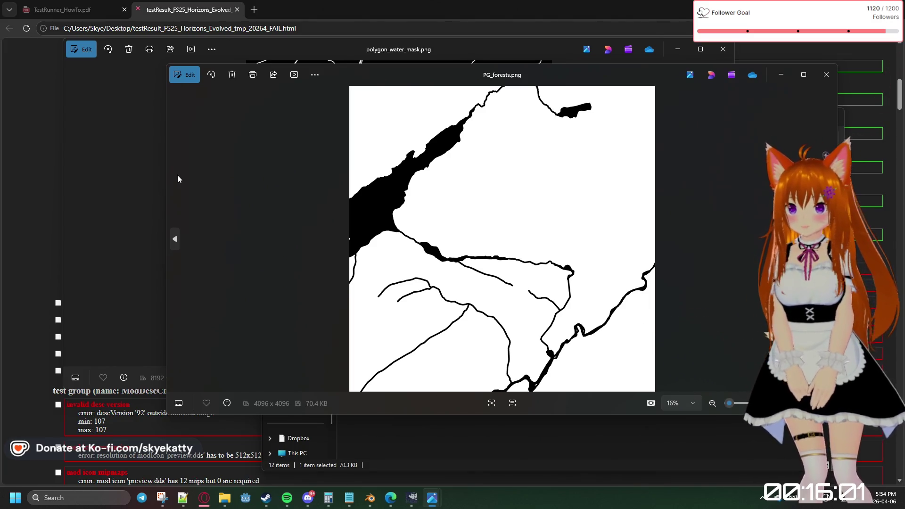
Place the PG_forests.png viewer beside the water mask viewer to compare them
{"action": "left_click", "coordinate": [107, 176]}
{"action": "left_click", "coordinate": [741, 154]}
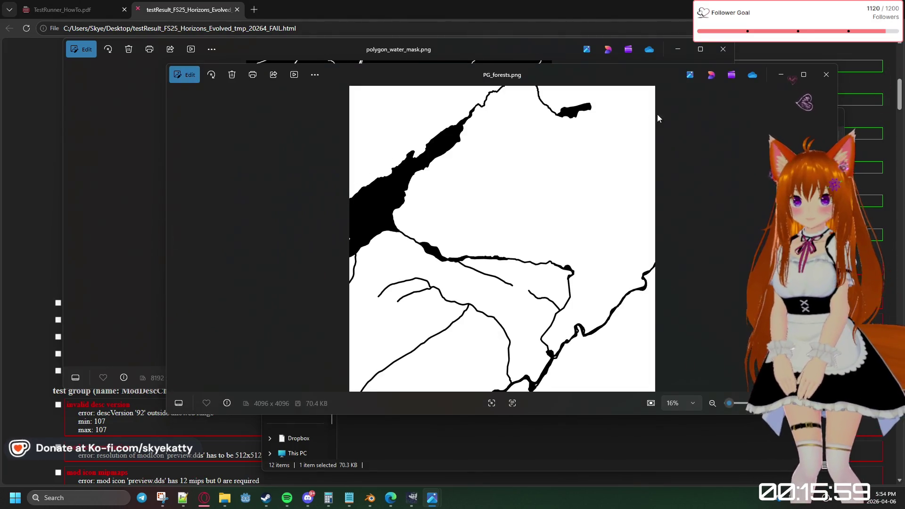
{"action": "mouse_move", "coordinate": [567, 70]}
{"action": "left_mouse_down"}
{"action": "mouse_move", "coordinate": [764, 106]}
{"action": "mouse_move", "coordinate": [755, 118]}
{"action": "mouse_move", "coordinate": [846, 76]}
{"action": "mouse_move", "coordinate": [791, 55]}
{"action": "mouse_move", "coordinate": [813, 71]}
{"action": "mouse_move", "coordinate": [803, 188]}
{"action": "mouse_move", "coordinate": [554, 219]}
{"action": "mouse_move", "coordinate": [507, 272]}
{"action": "mouse_move", "coordinate": [531, 184]}
{"action": "mouse_move", "coordinate": [576, 120]}
{"action": "mouse_move", "coordinate": [463, 143]}
{"action": "mouse_move", "coordinate": [519, 78]}
{"action": "mouse_move", "coordinate": [507, 122]}
{"action": "mouse_move", "coordinate": [524, 263]}
{"action": "mouse_move", "coordinate": [509, 251]}
{"action": "mouse_move", "coordinate": [439, 323]}
{"action": "mouse_move", "coordinate": [469, 301]}
{"action": "mouse_move", "coordinate": [469, 175]}
{"action": "mouse_move", "coordinate": [665, 224]}
{"action": "mouse_move", "coordinate": [536, 325]}
{"action": "mouse_move", "coordinate": [608, 105]}
{"action": "mouse_move", "coordinate": [589, 323]}
{"action": "mouse_move", "coordinate": [599, 142]}
{"action": "mouse_move", "coordinate": [574, 358]}
{"action": "mouse_move", "coordinate": [572, 100]}
{"action": "left_mouse_up"}
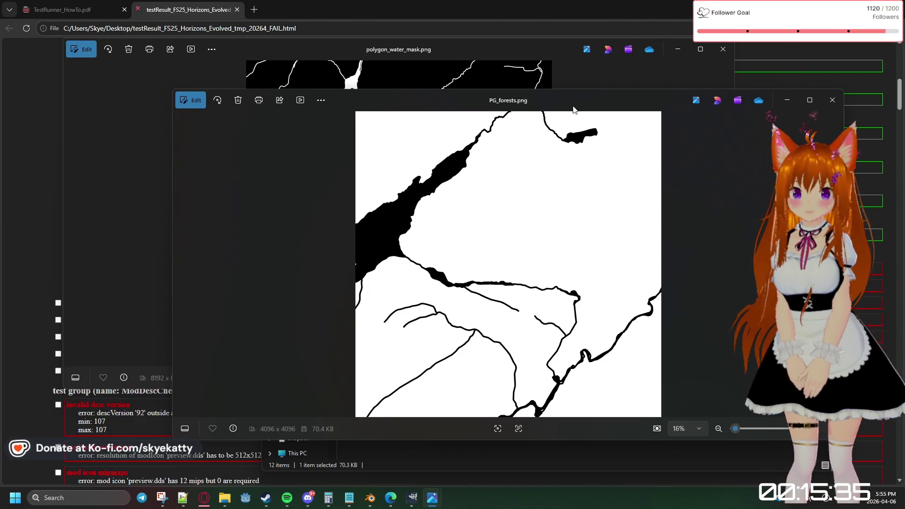
{"action": "mouse_move", "coordinate": [574, 110]}
{"action": "left_mouse_down"}
{"action": "mouse_move", "coordinate": [497, 308]}
{"action": "mouse_move", "coordinate": [469, 50]}
{"action": "mouse_move", "coordinate": [625, 310]}
{"action": "left_mouse_up"}
{"action": "mouse_move", "coordinate": [495, 311]}
{"action": "left_mouse_down"}
{"action": "mouse_move", "coordinate": [685, 232]}
{"action": "mouse_move", "coordinate": [613, 192]}
{"action": "mouse_move", "coordinate": [876, 208]}
{"action": "mouse_move", "coordinate": [846, 221]}
{"action": "mouse_move", "coordinate": [788, 81]}
{"action": "mouse_move", "coordinate": [641, 91]}
{"action": "mouse_move", "coordinate": [515, 82]}
{"action": "left_mouse_up"}
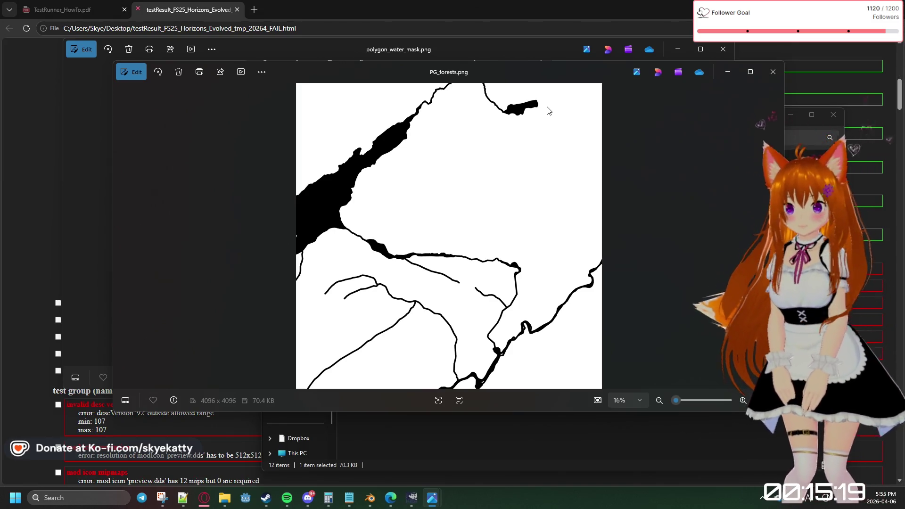
Close all the Photos viewers, returning to the masks folder in File Explorer
{"action": "left_click", "coordinate": [773, 71]}
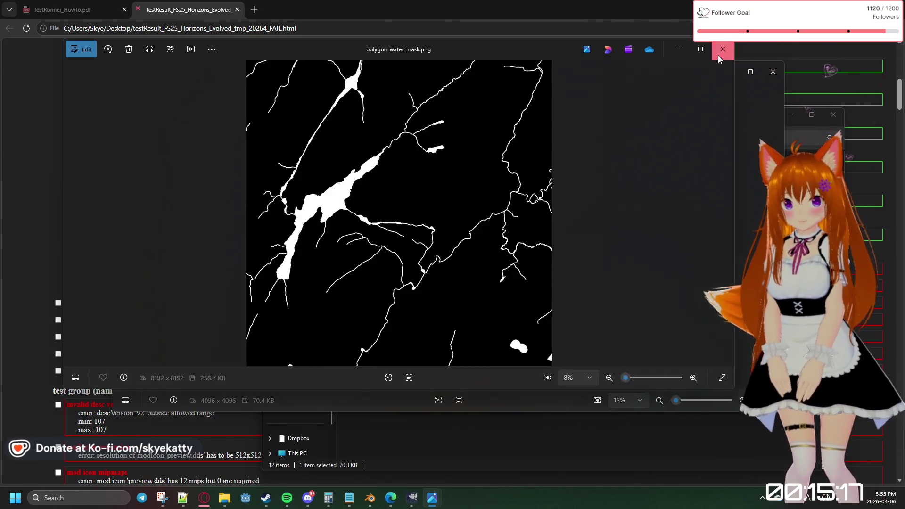
{"action": "left_click", "coordinate": [722, 49]}
{"action": "left_click", "coordinate": [770, 74]}
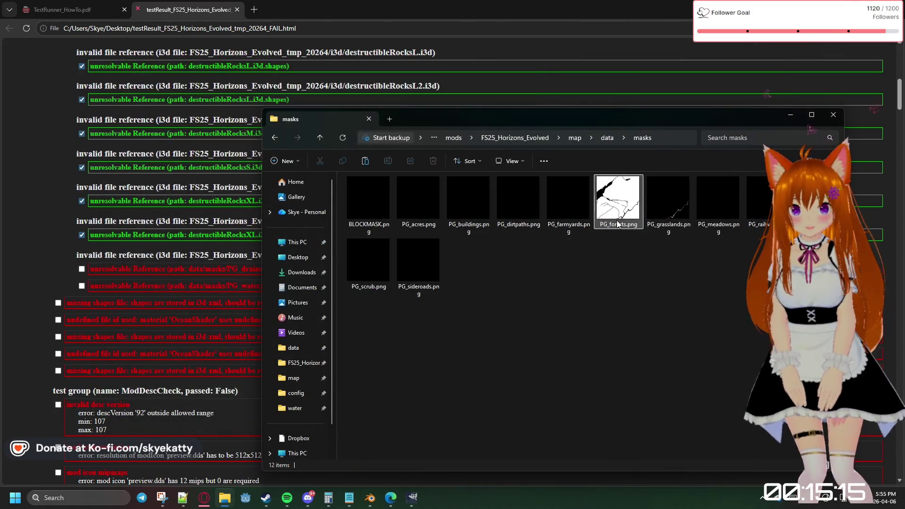
Dismiss the PG_forests.png context menu and switch to GIMP from the taskbar
{"action": "right_click", "coordinate": [614, 203]}
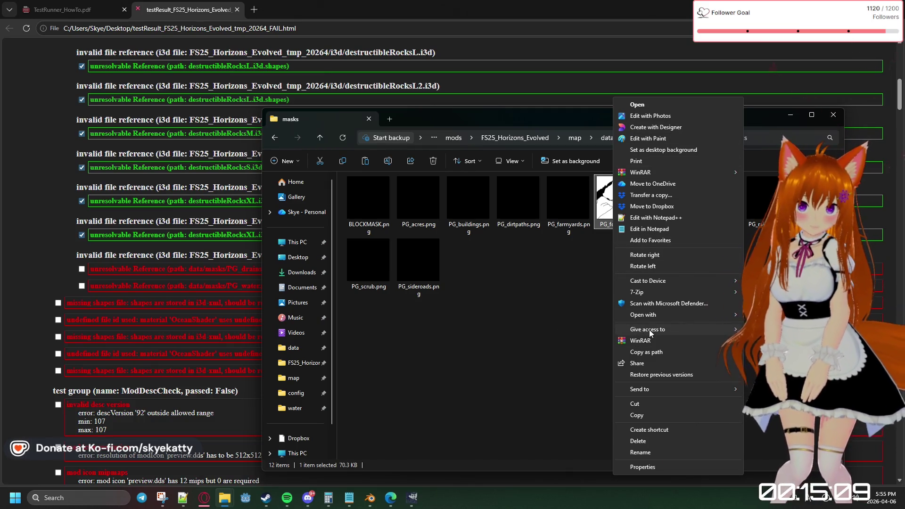
{"action": "key", "text": "Escape"}
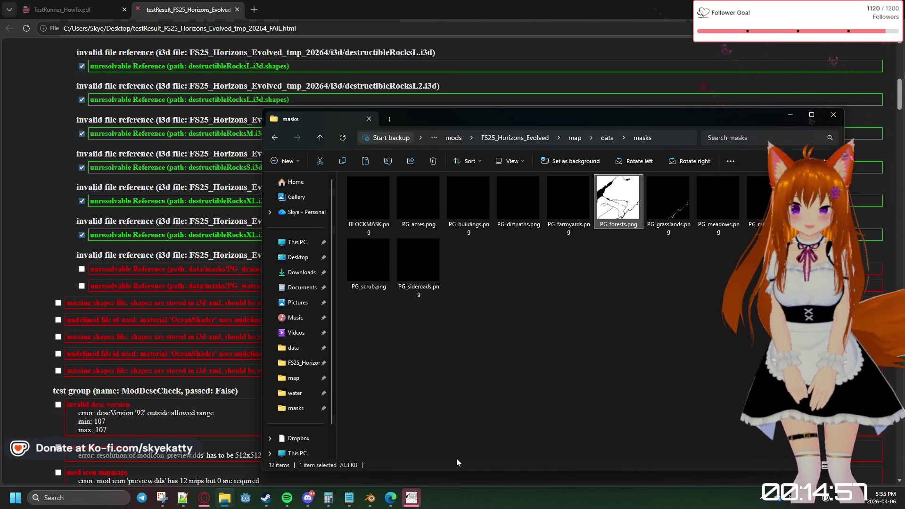
{"action": "left_click", "coordinate": [417, 502]}
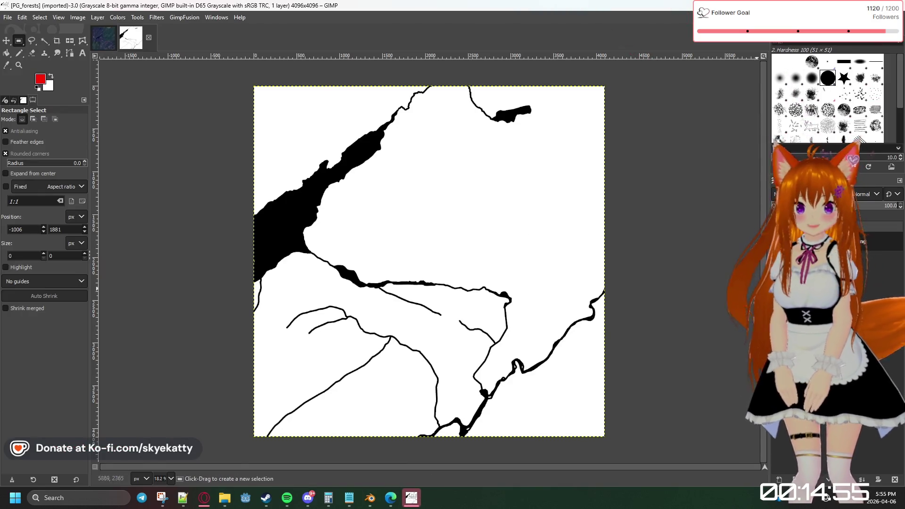
Add a new layer and bucket-fill it solid white
{"action": "right_click", "coordinate": [813, 240]}
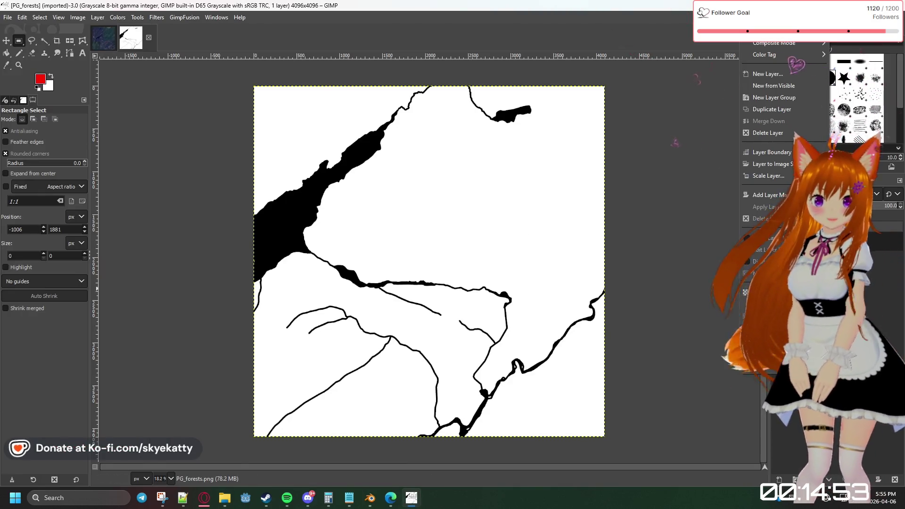
{"action": "left_click", "coordinate": [771, 79]}
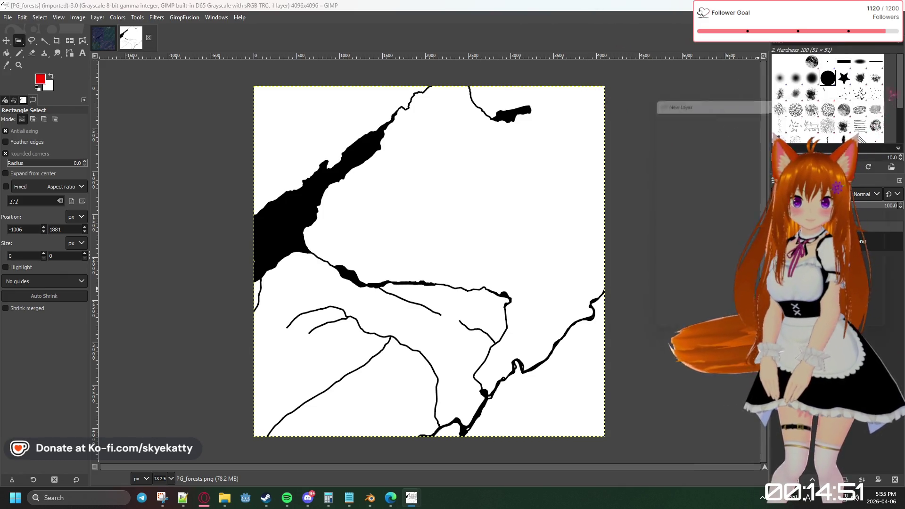
{"action": "key", "text": "Return"}
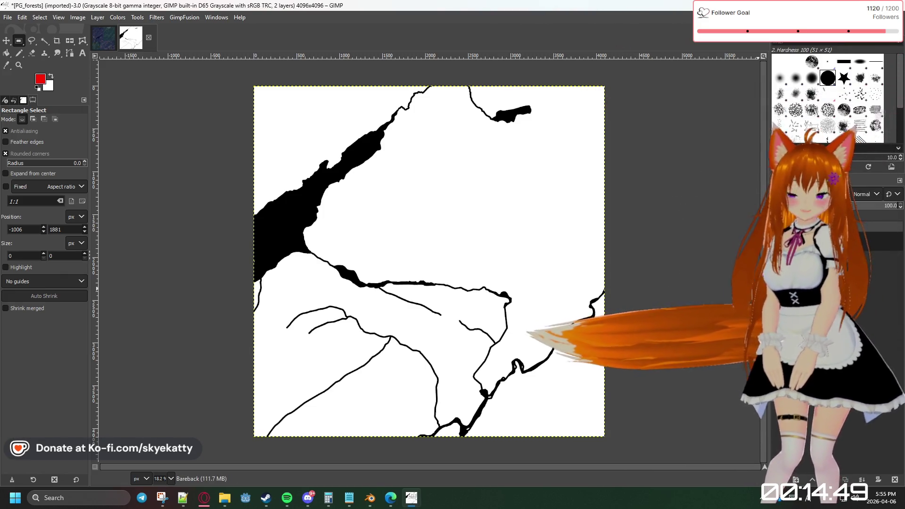
{"action": "left_click", "coordinate": [51, 77]}
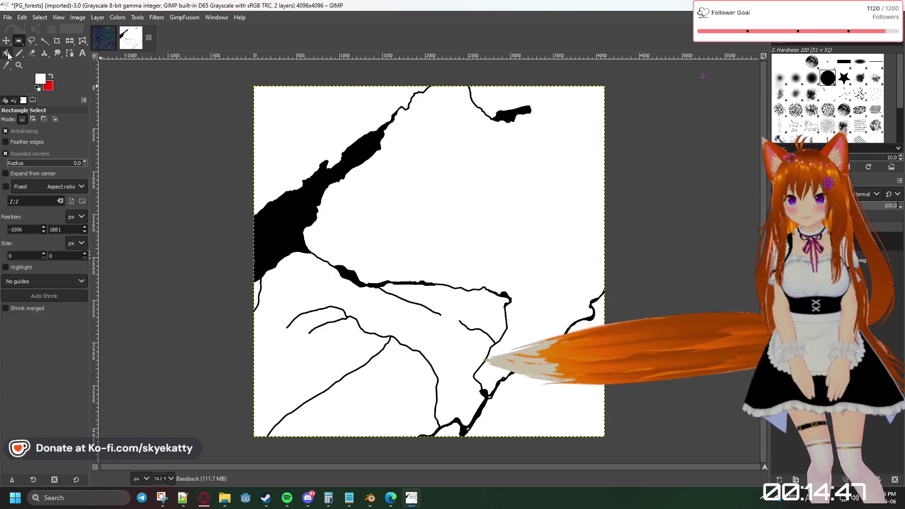
{"action": "key", "text": "shift+b"}
{"action": "left_click", "coordinate": [502, 209]}
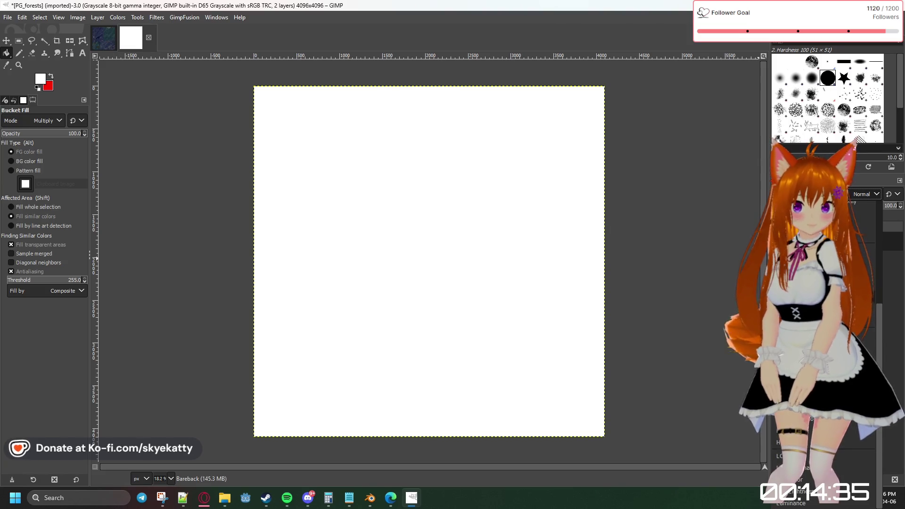
Set the white layer to Difference mode so the mask appears inverted
{"action": "left_click", "coordinate": [866, 194]}
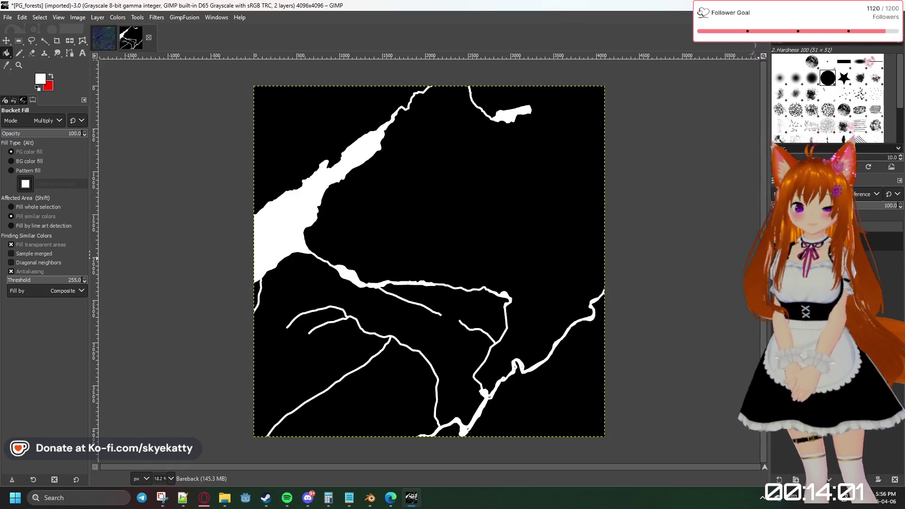
{"action": "left_click", "coordinate": [7, 17]}
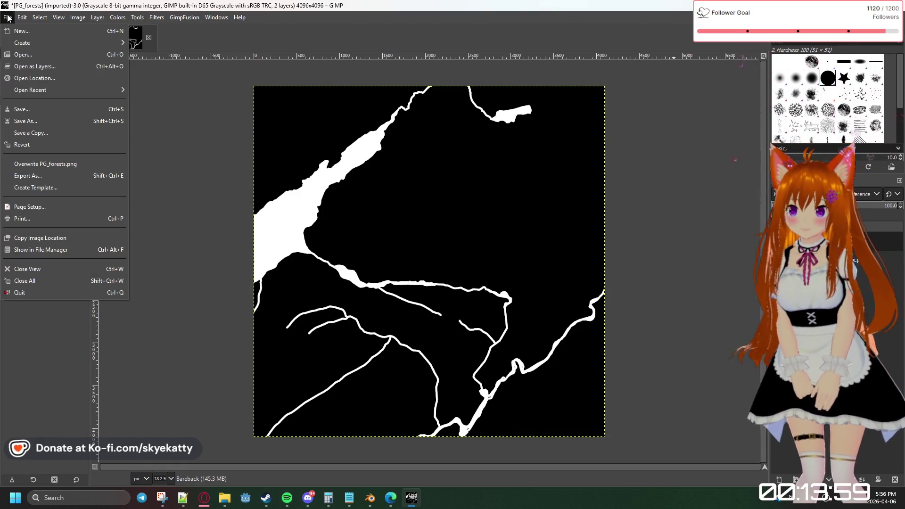
Export the inverted mask as PG_water.png into the masks folder
{"action": "left_click", "coordinate": [29, 176]}
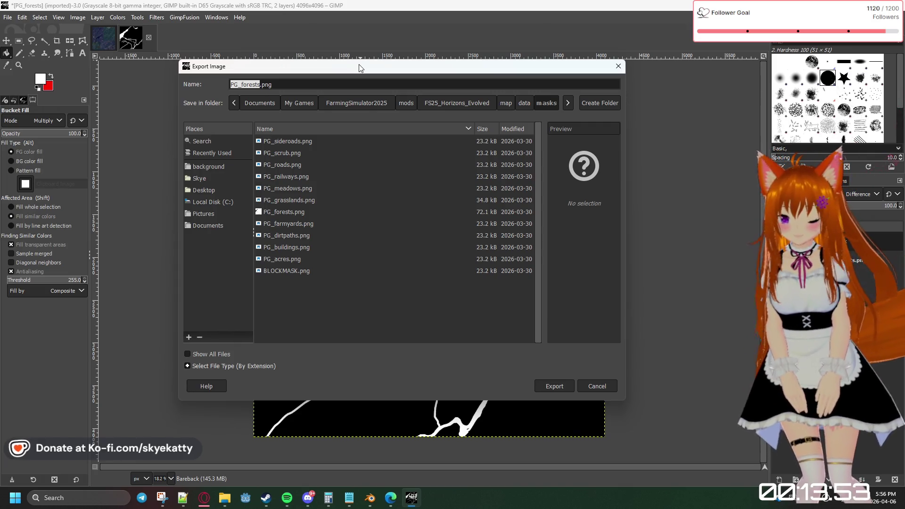
{"action": "type", "text": "PG"}
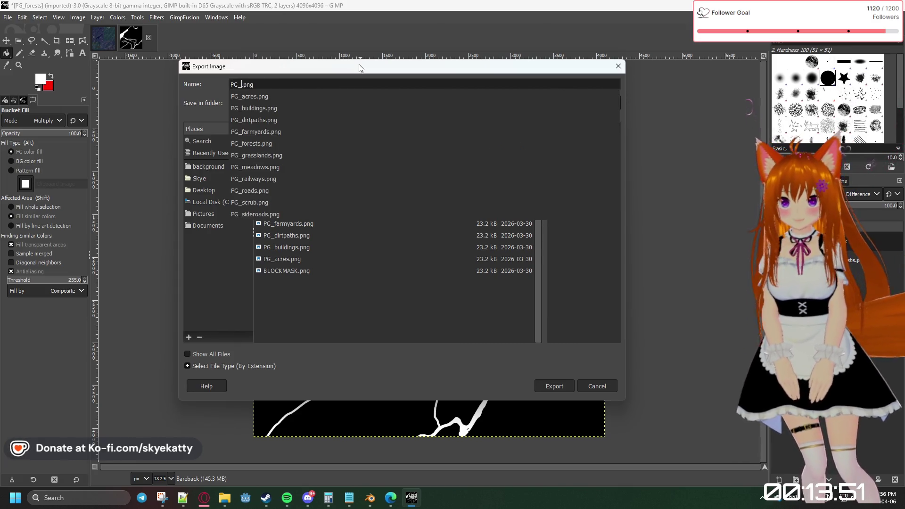
{"action": "left_click", "coordinate": [398, 503]}
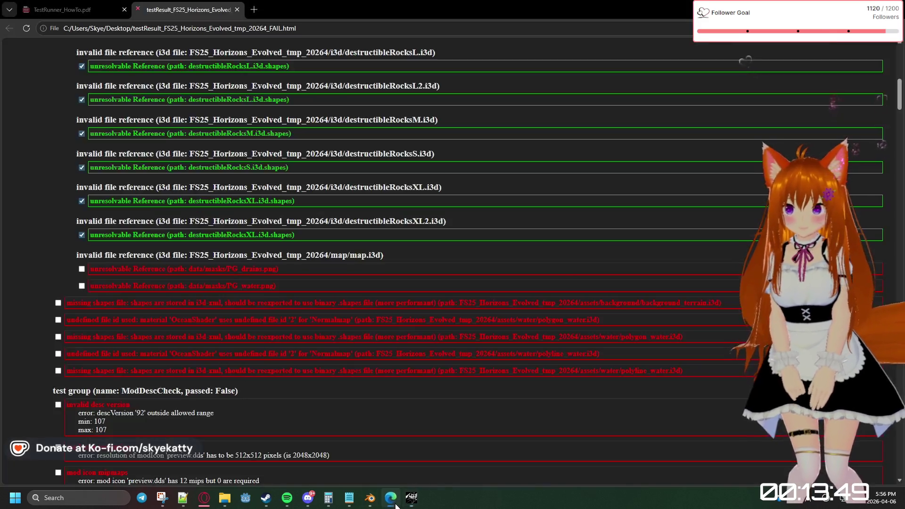
{"action": "left_click", "coordinate": [396, 504]}
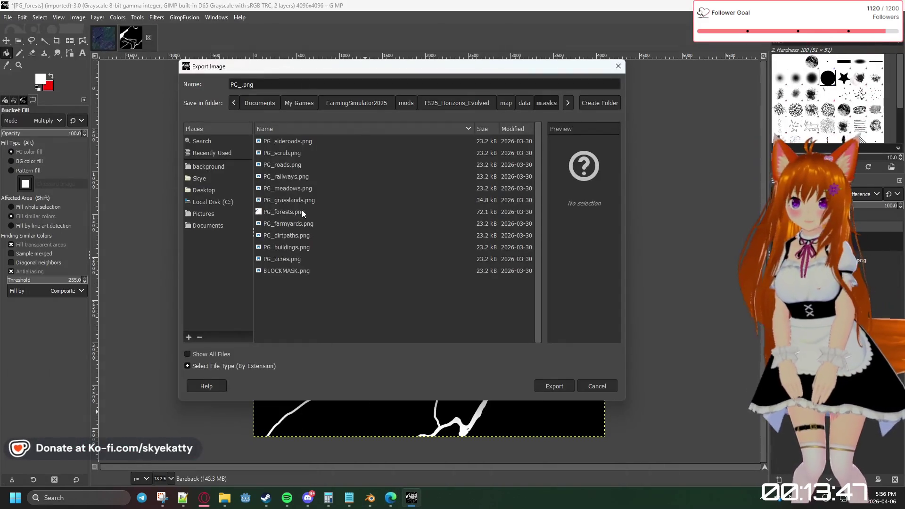
{"action": "type", "text": "water"}
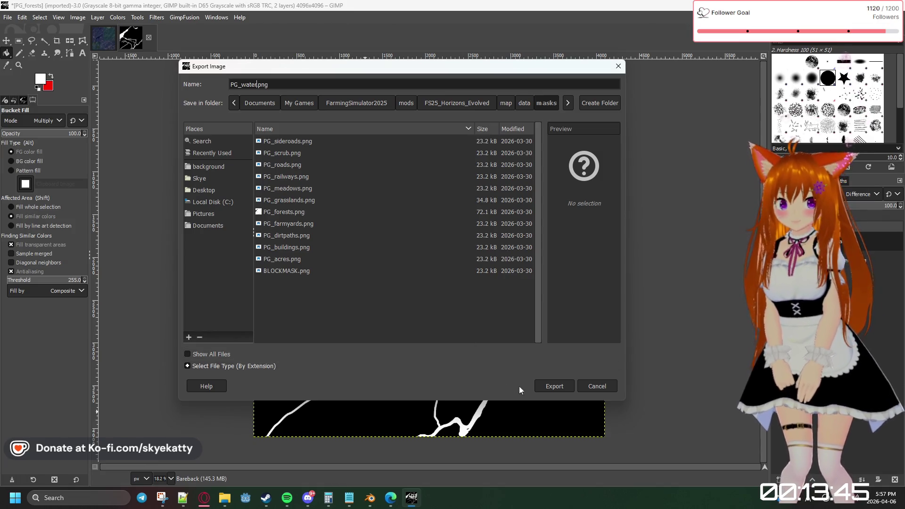
{"action": "left_click", "coordinate": [544, 387]}
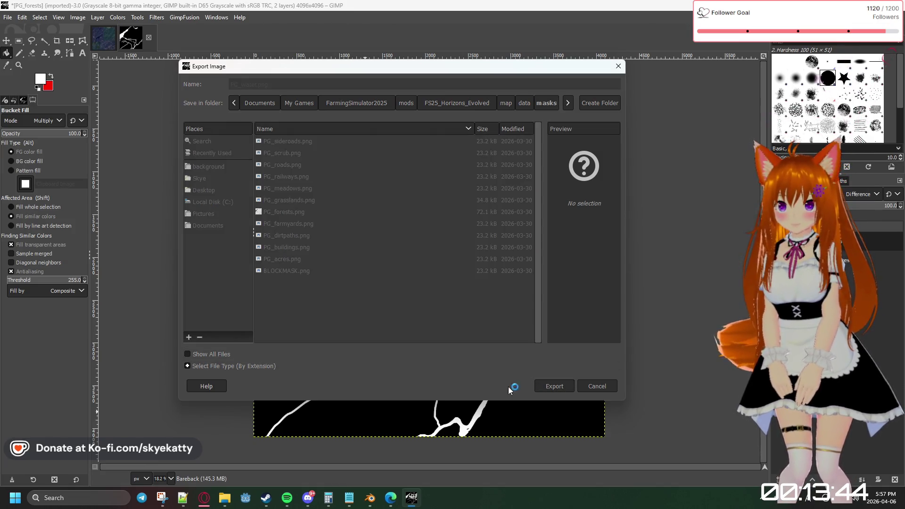
{"action": "left_click", "coordinate": [451, 370]}
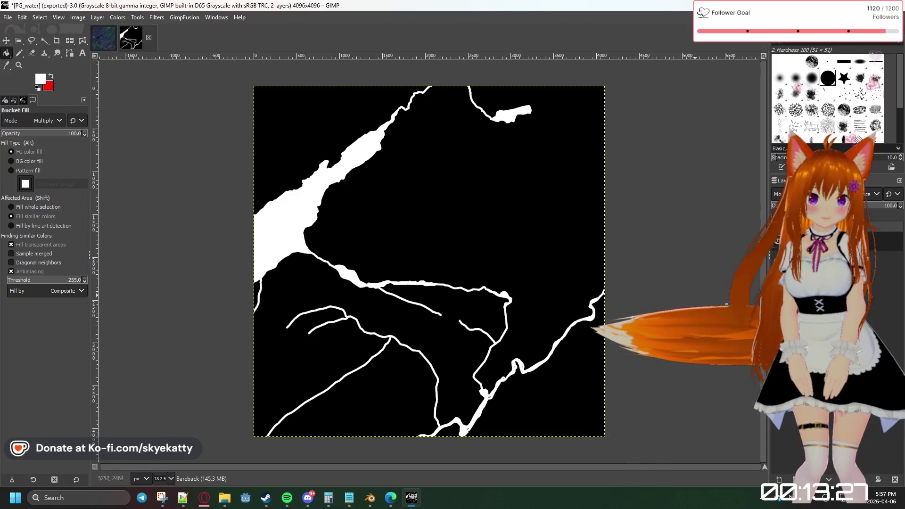
Add a third layer and bucket-fill it
{"action": "right_click", "coordinate": [803, 234]}
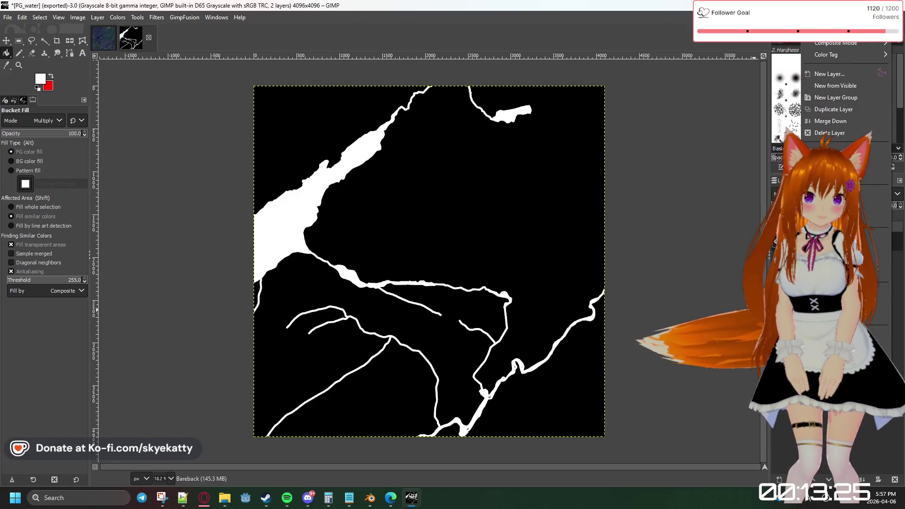
{"action": "left_click", "coordinate": [829, 73]}
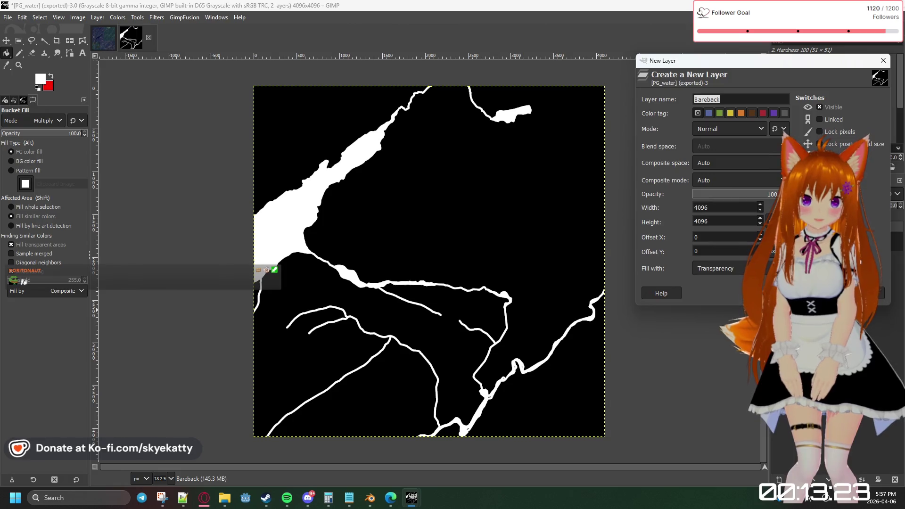
{"action": "key", "text": "Escape"}
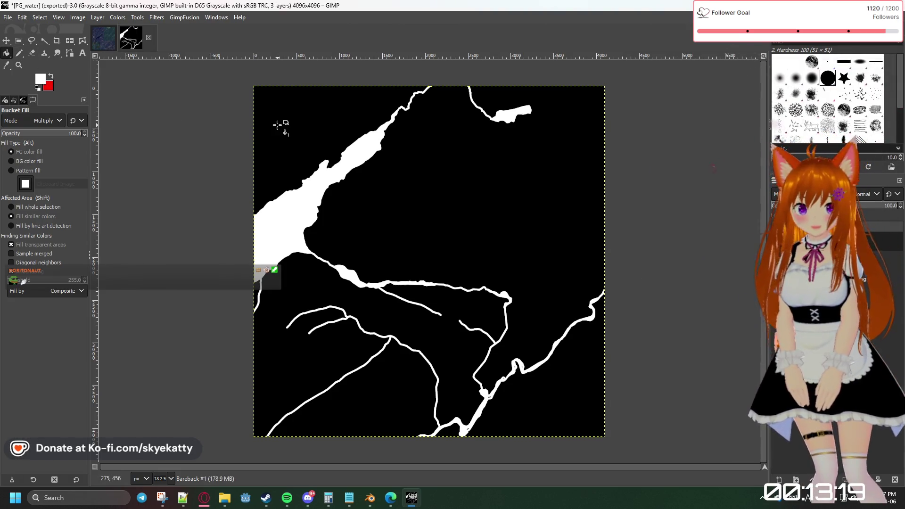
{"action": "left_click", "coordinate": [278, 124]}
Set the foreground colour to black so the layer fills solid black
{"action": "left_click", "coordinate": [44, 79]}
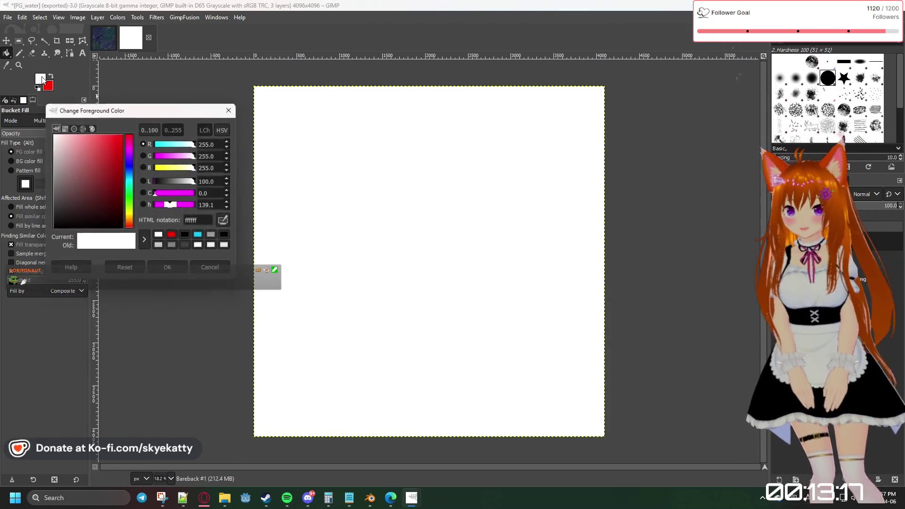
{"action": "left_click_drag", "start_coordinate": [105, 151], "coordinate": [161, 313]}
{"action": "key", "text": "Return"}
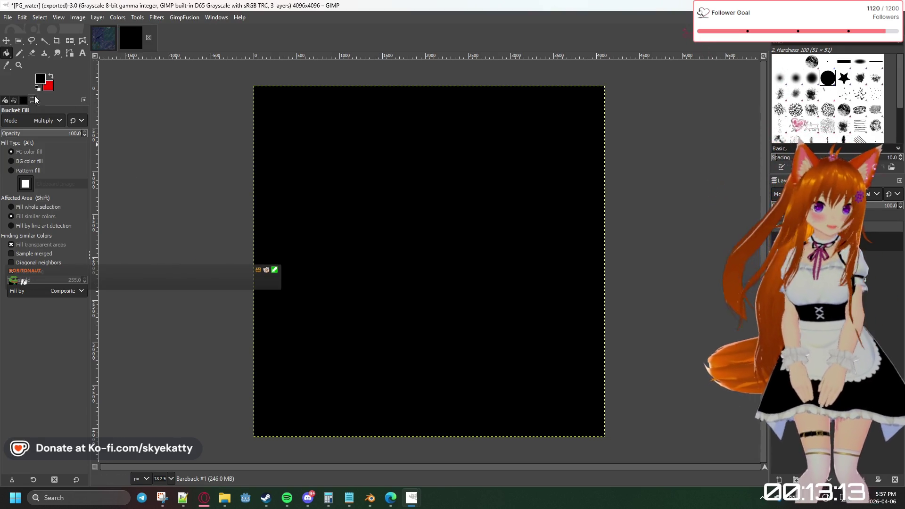
{"action": "left_click", "coordinate": [7, 17]}
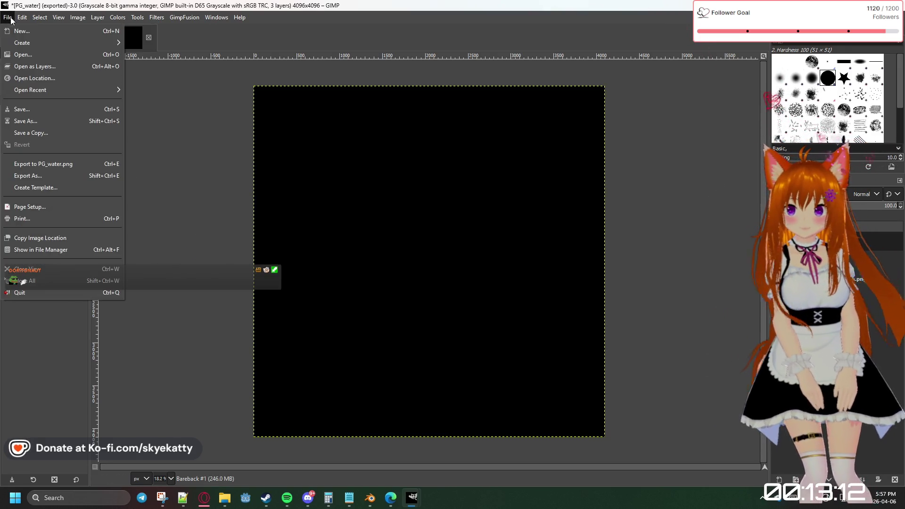
Export the black image as PG_drains.png, then return to the Edge test report
{"action": "left_click", "coordinate": [52, 176]}
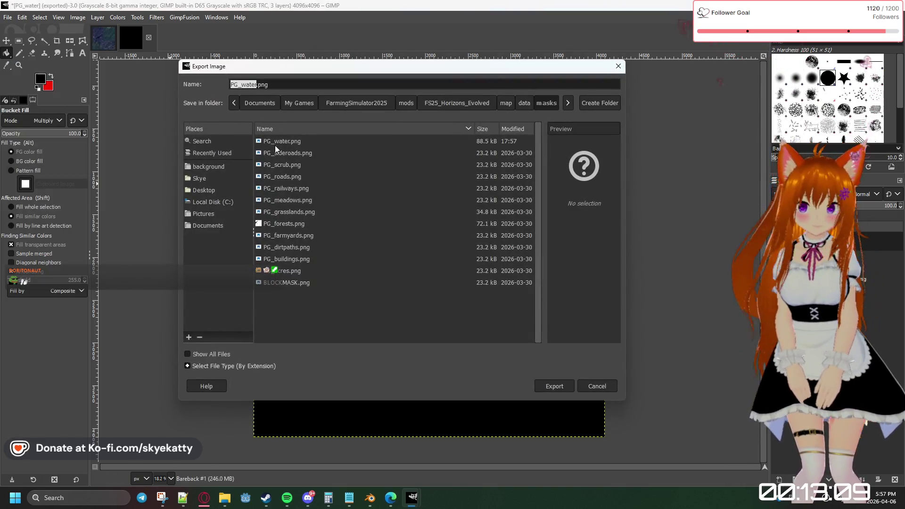
{"action": "left_click", "coordinate": [255, 86]}
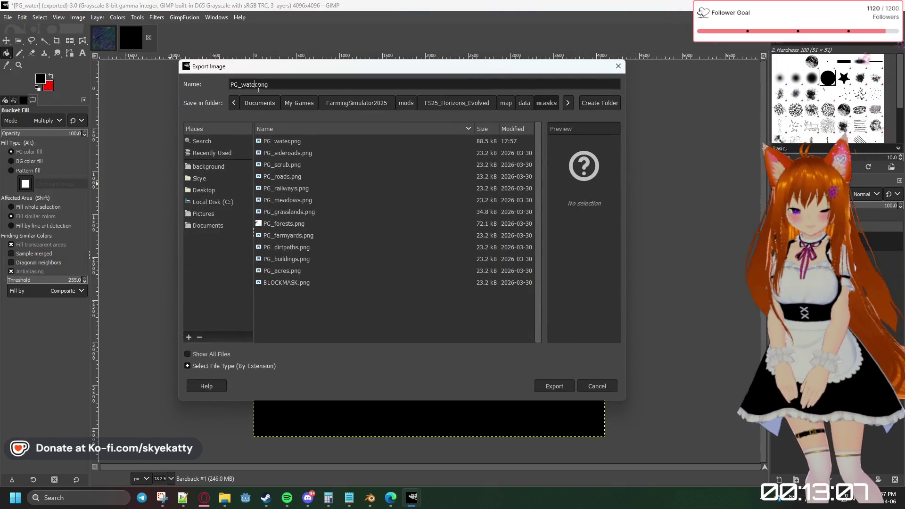
{"action": "key", "text": "BackSpace"}
{"action": "key", "text": "BackSpace"}
{"action": "key", "text": "BackSpace"}
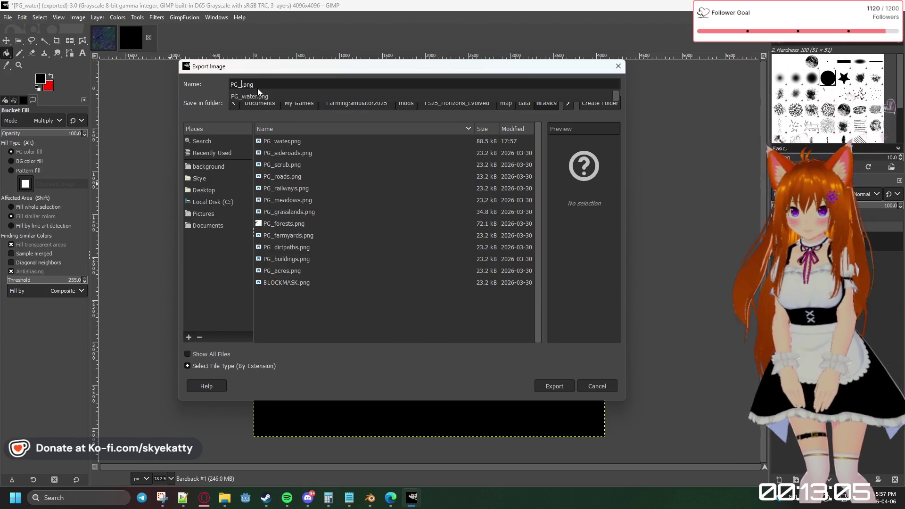
{"action": "type", "text": "drains"}
{"action": "key", "text": "Return"}
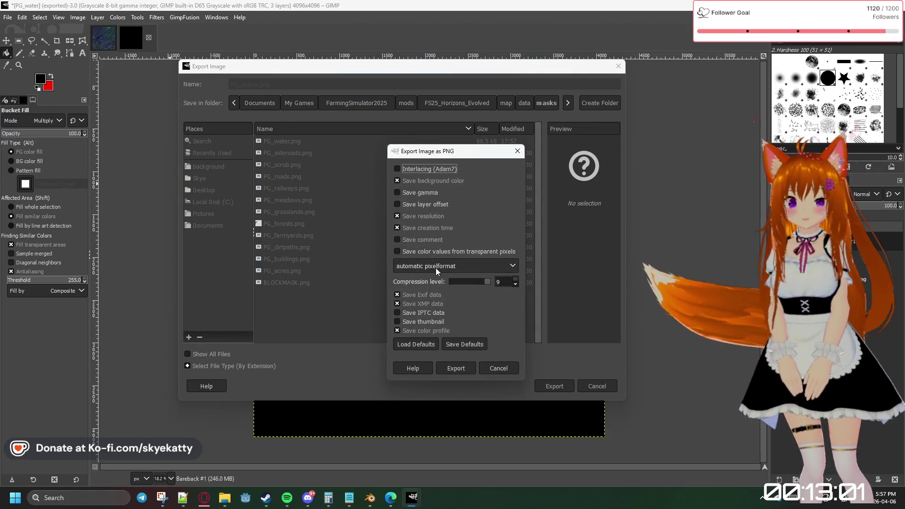
{"action": "left_click", "coordinate": [457, 368]}
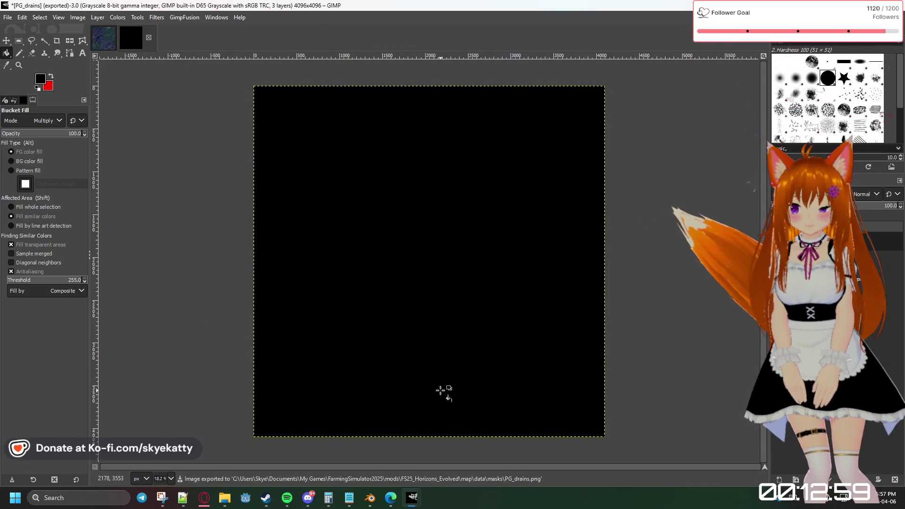
{"action": "left_click", "coordinate": [412, 501]}
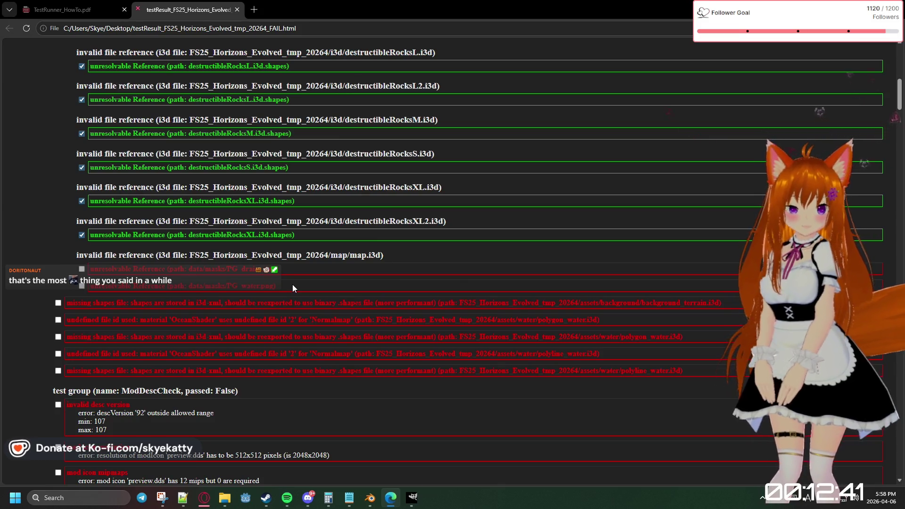
Tick the PG_drains.png and PG_water.png reference rows as resolved and inspect the file name
{"action": "left_click", "coordinate": [81, 269]}
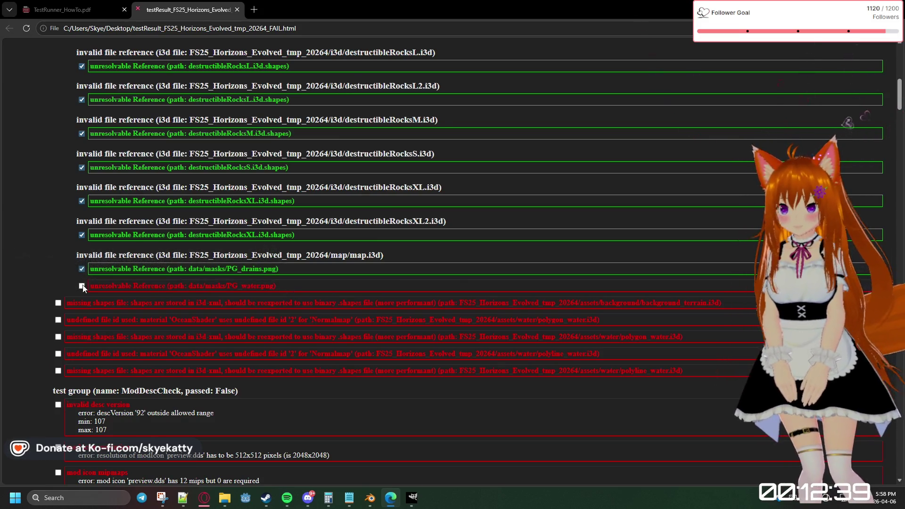
{"action": "left_click", "coordinate": [81, 286]}
{"action": "scroll", "coordinate": [299, 301], "scroll_direction": "down", "scroll_amount": 2}
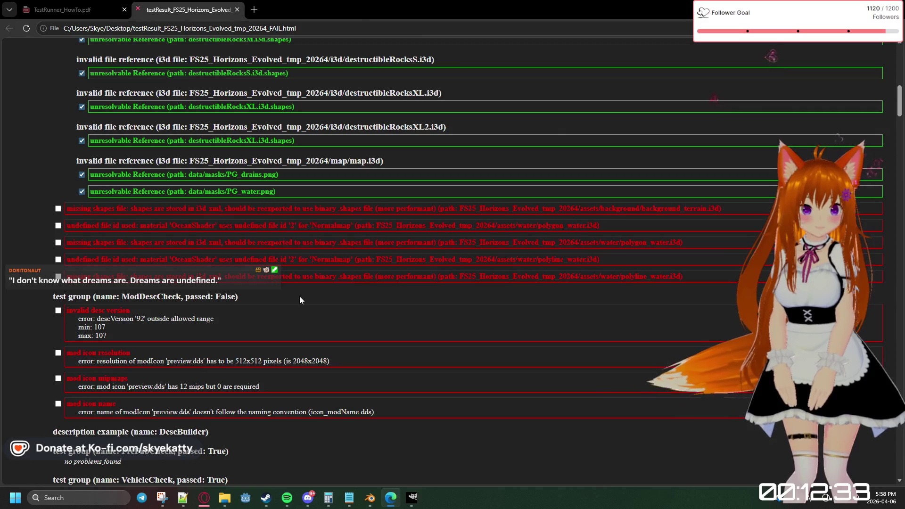
{"action": "scroll", "coordinate": [312, 271], "scroll_direction": "down", "scroll_amount": 1}
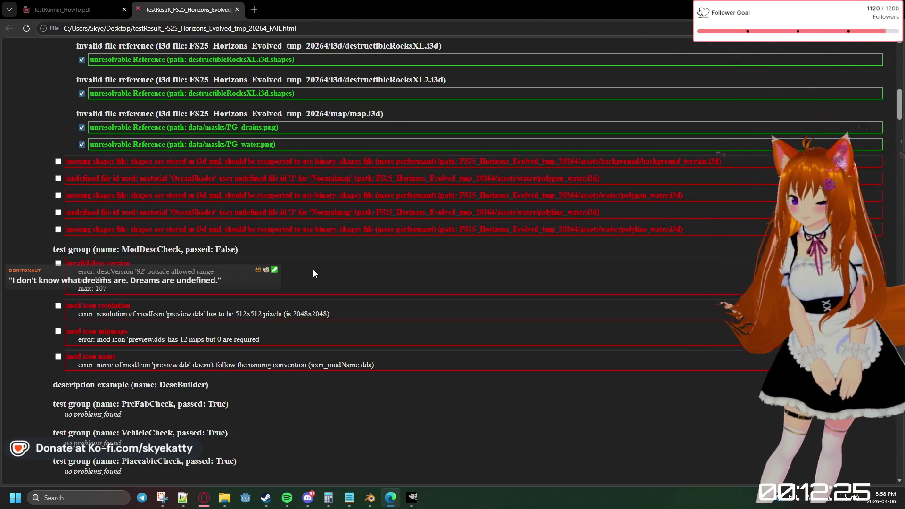
{"action": "double_click", "coordinate": [229, 127]}
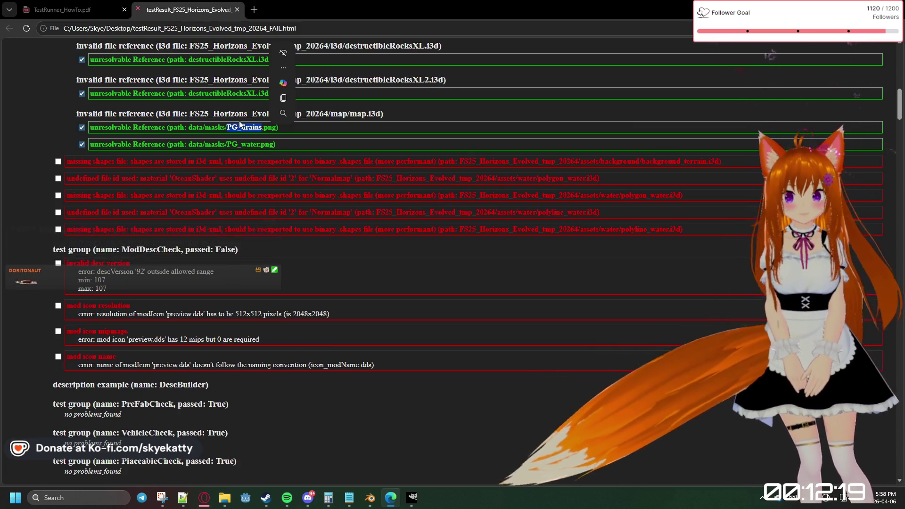
{"action": "left_click_drag", "start_coordinate": [231, 127], "coordinate": [262, 131]}
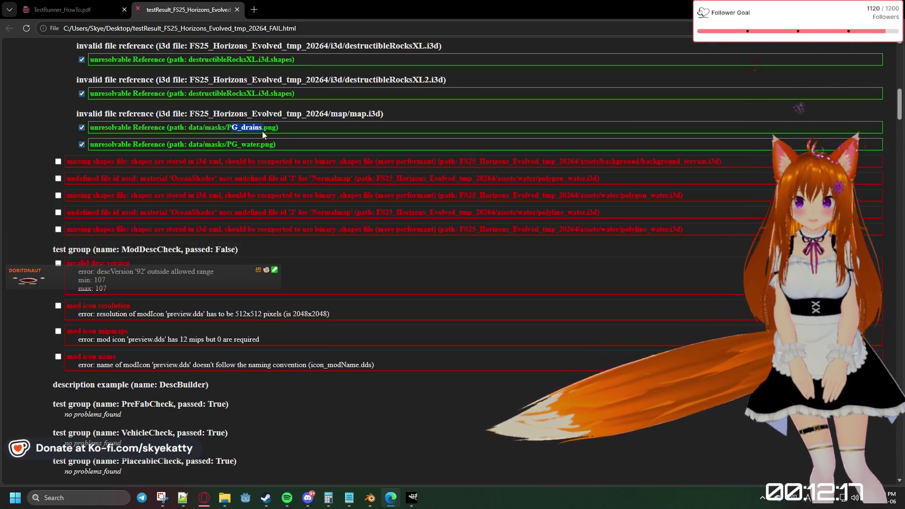
{"action": "left_click", "coordinate": [319, 145]}
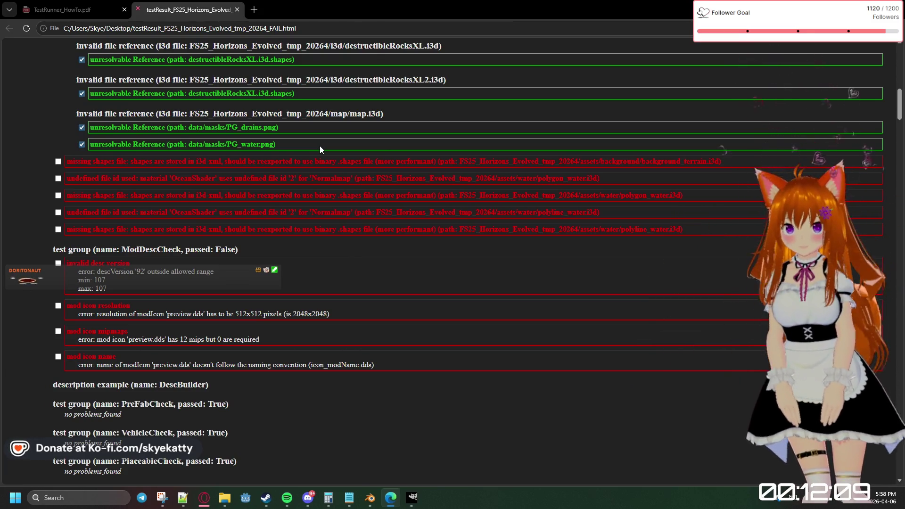
{"action": "scroll", "coordinate": [290, 163], "scroll_direction": "down", "scroll_amount": 1}
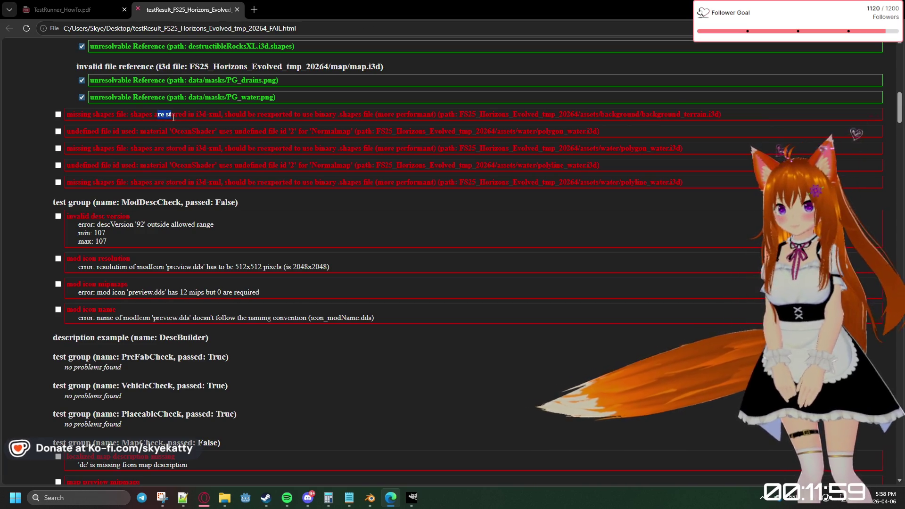
Read through the red shapes-file and OceanShader error rows, then Alt+Tab to File Explorer
{"action": "left_click_drag", "start_coordinate": [179, 114], "coordinate": [239, 114]}
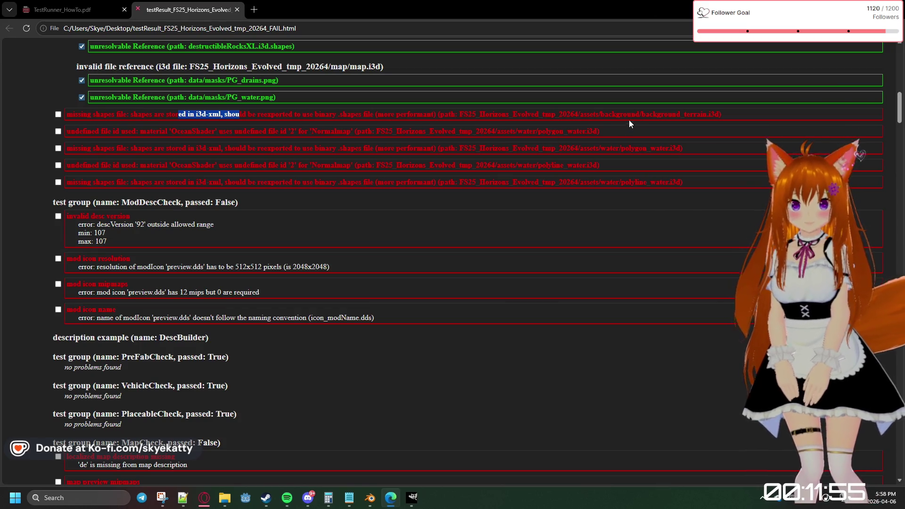
{"action": "left_click_drag", "start_coordinate": [656, 114], "coordinate": [754, 114]}
{"action": "left_click", "coordinate": [675, 148]}
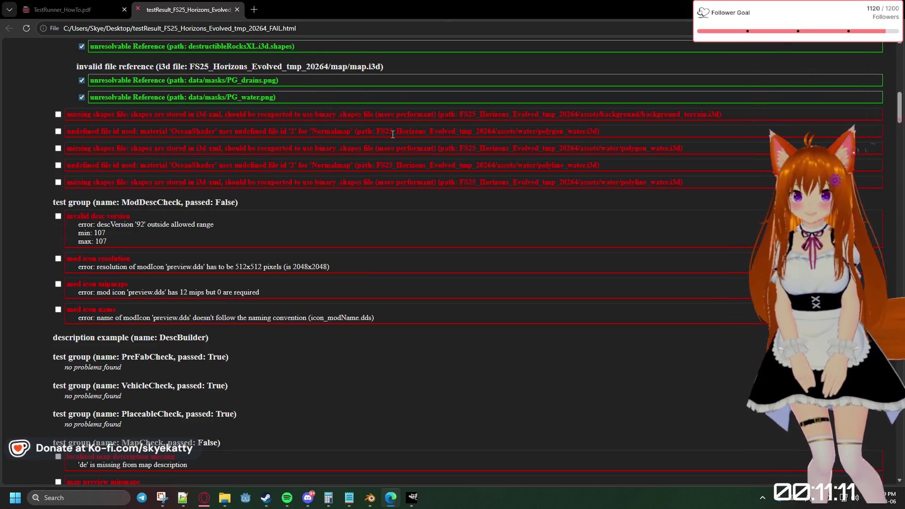
{"action": "left_click_drag", "start_coordinate": [568, 130], "coordinate": [579, 131]}
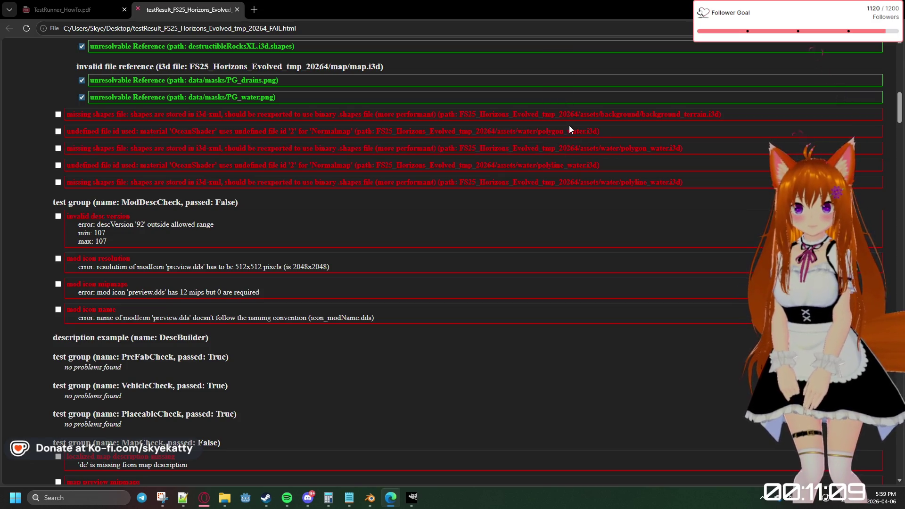
{"action": "left_click", "coordinate": [625, 148]}
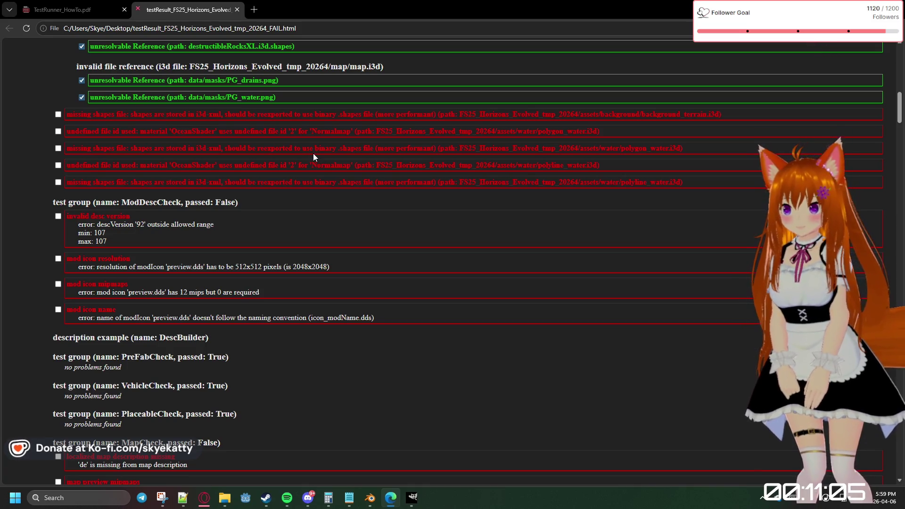
{"action": "left_click_drag", "start_coordinate": [142, 149], "coordinate": [202, 162]}
{"action": "left_click", "coordinate": [217, 165]}
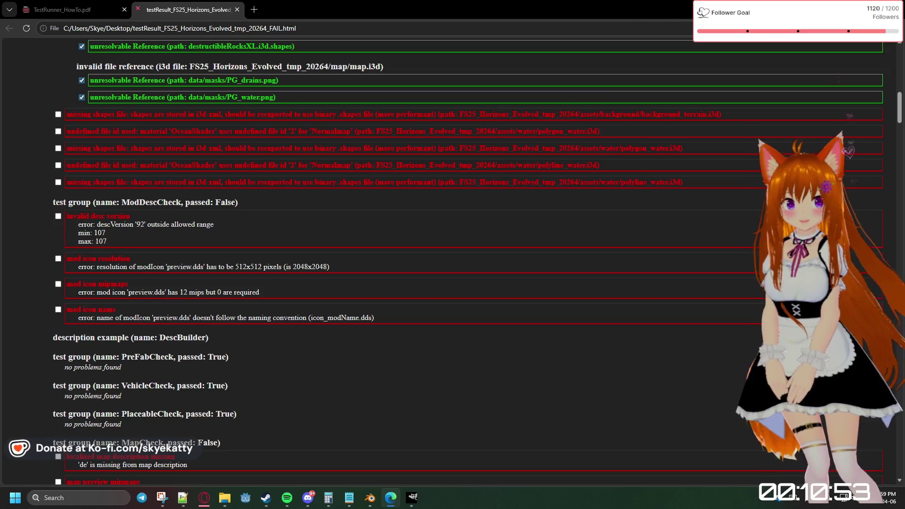
{"action": "key", "text": "alt+Tab"}
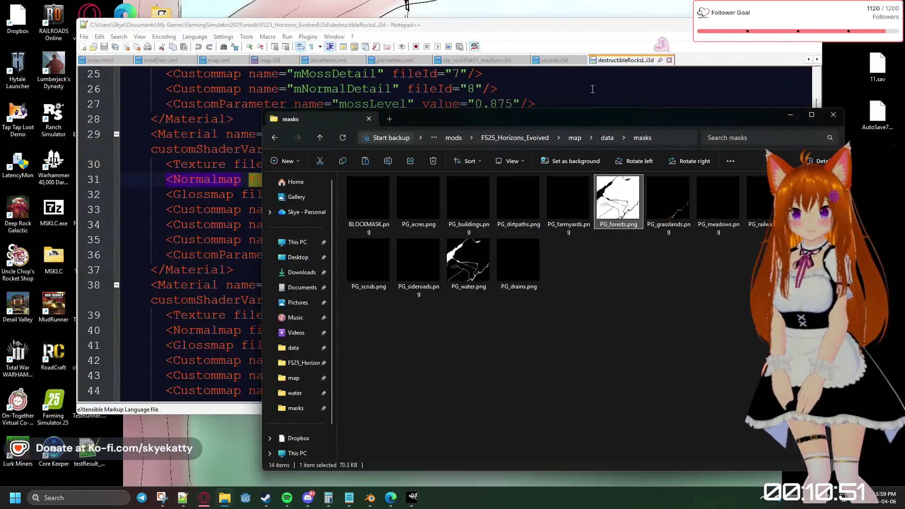
Glance over destructibleRocksL.i3d in Notepad++ and switch to Blender
{"action": "left_click", "coordinate": [550, 97]}
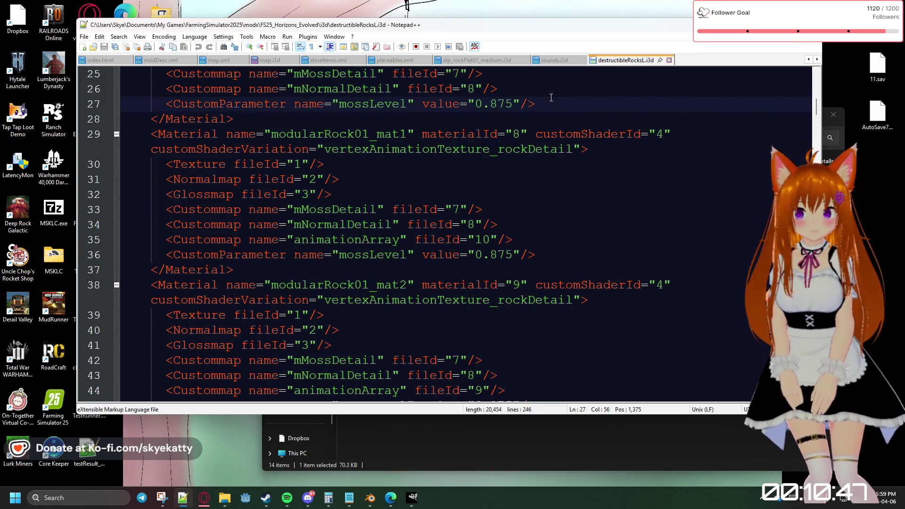
{"action": "scroll", "coordinate": [534, 171], "scroll_direction": "down", "scroll_amount": 1}
{"action": "scroll", "coordinate": [530, 163], "scroll_direction": "up", "scroll_amount": 1}
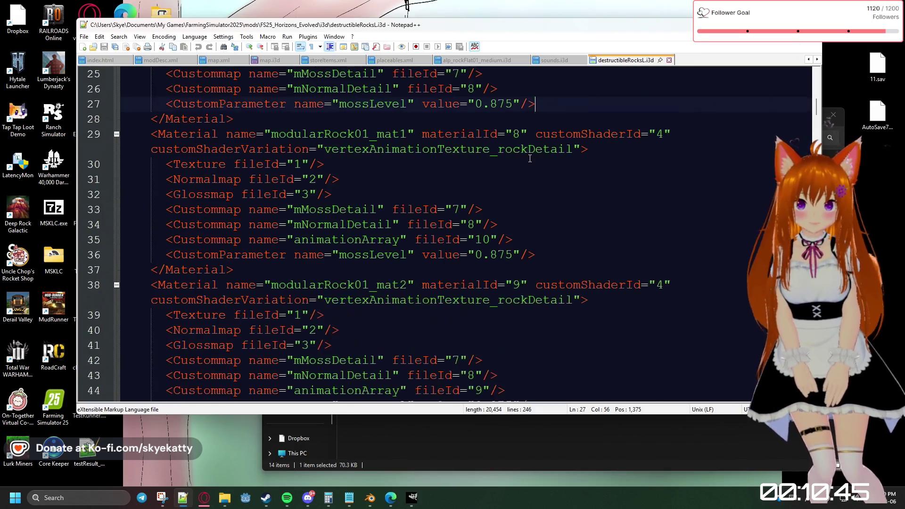
{"action": "scroll", "coordinate": [526, 150], "scroll_direction": "up", "scroll_amount": 3}
{"action": "scroll", "coordinate": [526, 149], "scroll_direction": "up", "scroll_amount": 3}
{"action": "scroll", "coordinate": [526, 141], "scroll_direction": "down", "scroll_amount": 3}
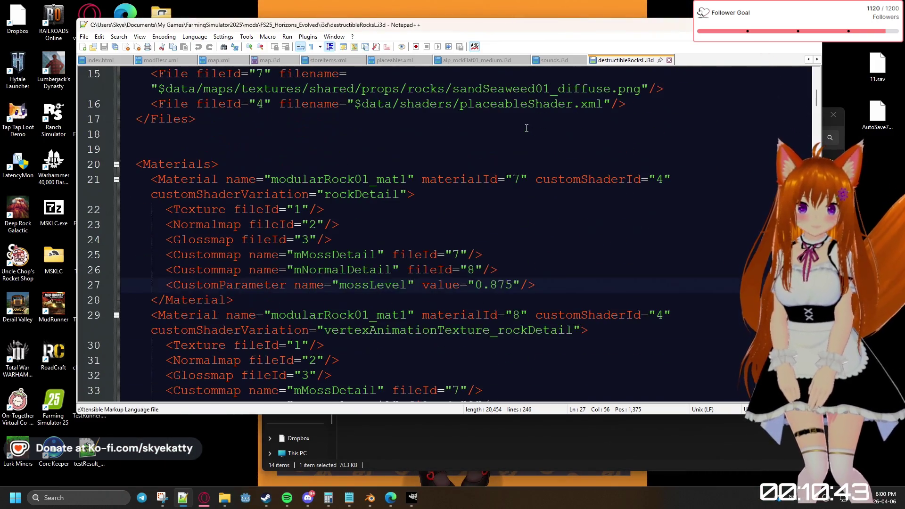
{"action": "scroll", "coordinate": [526, 128], "scroll_direction": "down", "scroll_amount": 4}
{"action": "scroll", "coordinate": [526, 128], "scroll_direction": "down", "scroll_amount": 4}
{"action": "scroll", "coordinate": [527, 128], "scroll_direction": "down", "scroll_amount": 4}
{"action": "scroll", "coordinate": [527, 127], "scroll_direction": "down", "scroll_amount": 1}
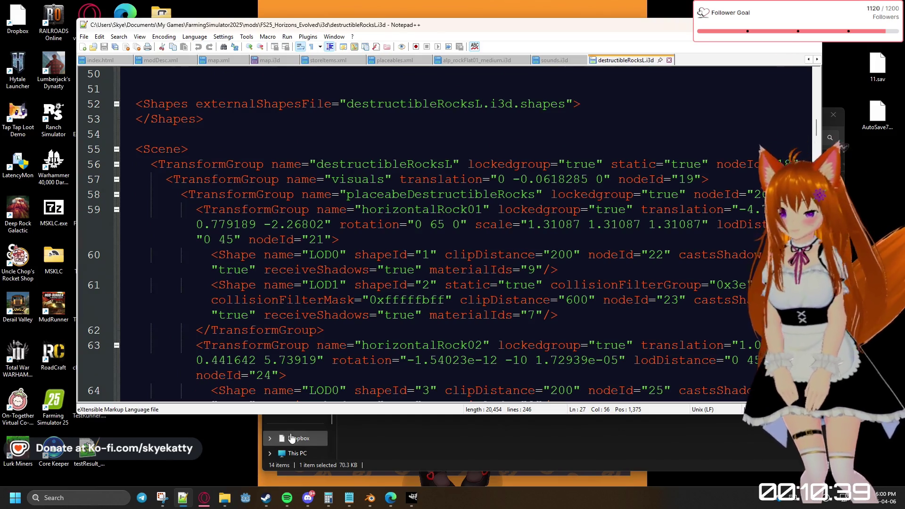
{"action": "left_click", "coordinate": [368, 499]}
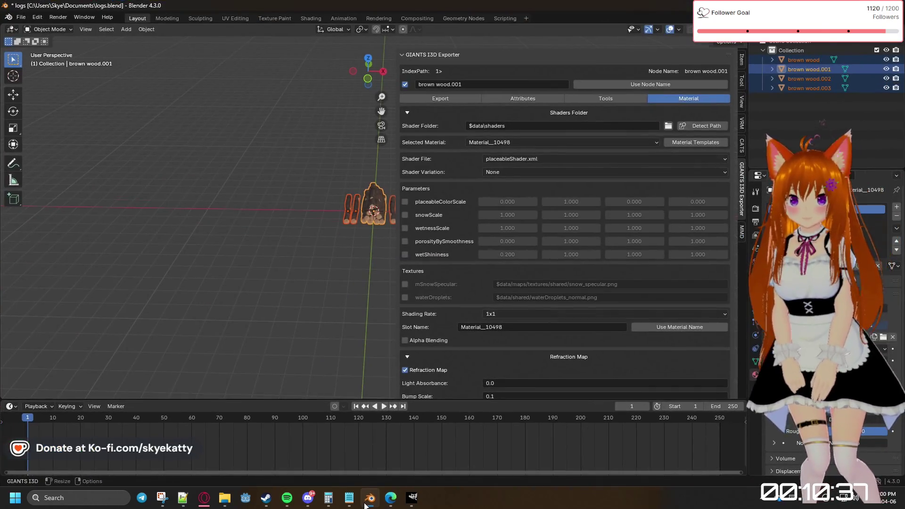
Deselect the brown wood logs and show the GIANTS I3D Exporter's Export settings for logs01.i3d
{"action": "left_click", "coordinate": [254, 311]}
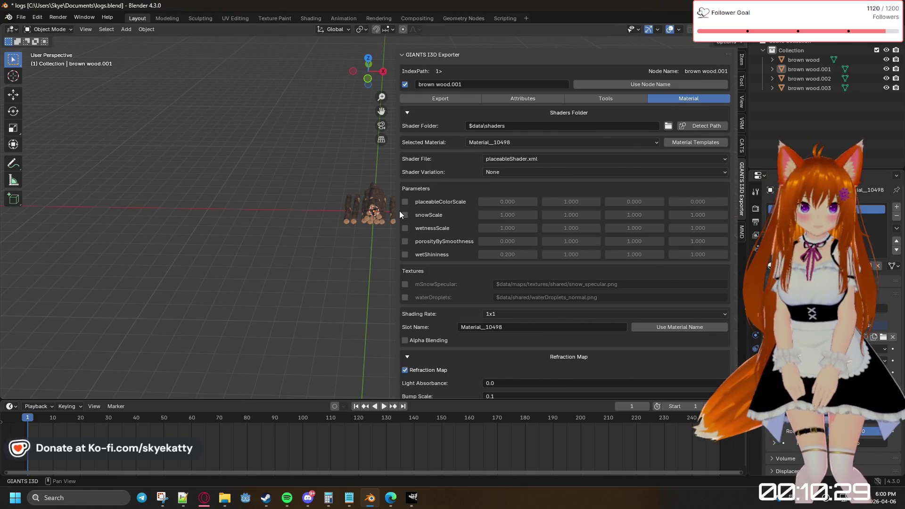
{"action": "scroll", "coordinate": [673, 168], "scroll_direction": "down", "scroll_amount": 2}
{"action": "scroll", "coordinate": [650, 174], "scroll_direction": "down", "scroll_amount": 1}
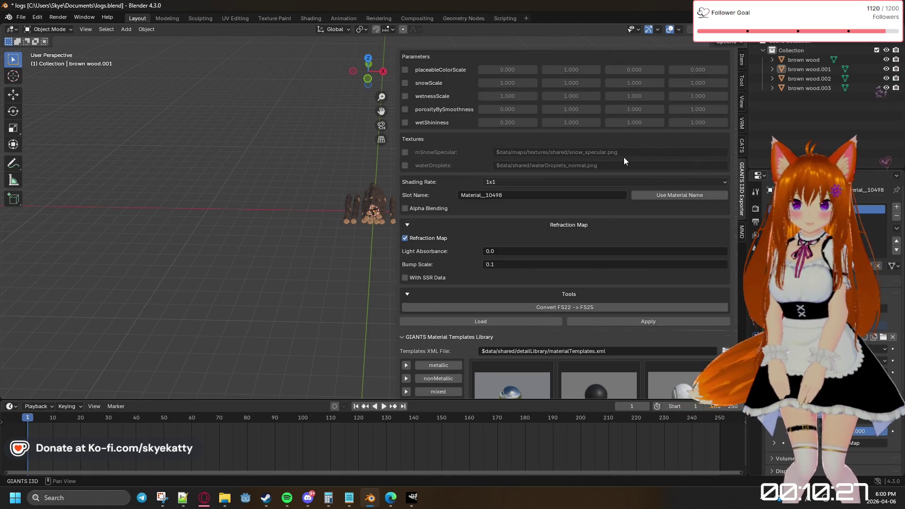
{"action": "scroll", "coordinate": [624, 157], "scroll_direction": "down", "scroll_amount": 2}
{"action": "scroll", "coordinate": [616, 159], "scroll_direction": "down", "scroll_amount": 1}
{"action": "scroll", "coordinate": [609, 161], "scroll_direction": "down", "scroll_amount": 2}
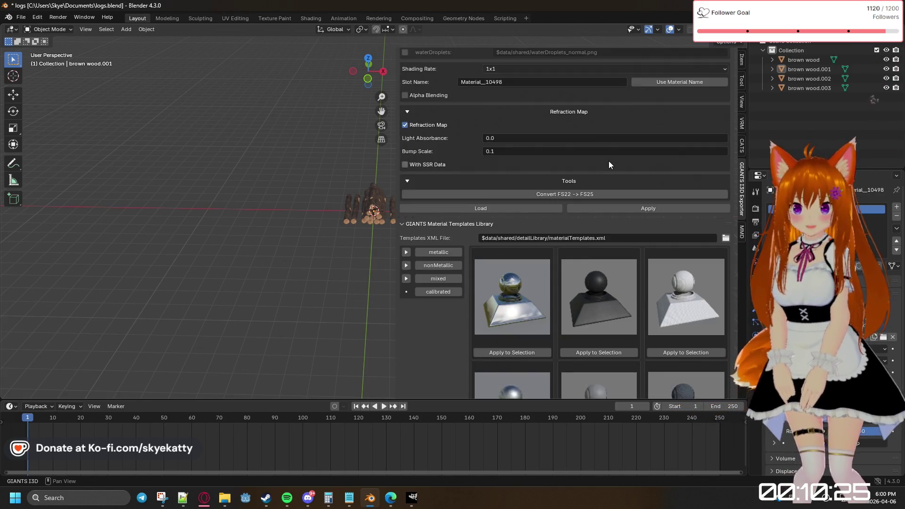
{"action": "scroll", "coordinate": [610, 161], "scroll_direction": "down", "scroll_amount": 3}
{"action": "scroll", "coordinate": [609, 160], "scroll_direction": "down", "scroll_amount": 3}
{"action": "scroll", "coordinate": [609, 161], "scroll_direction": "down", "scroll_amount": 3}
{"action": "scroll", "coordinate": [609, 161], "scroll_direction": "down", "scroll_amount": 3}
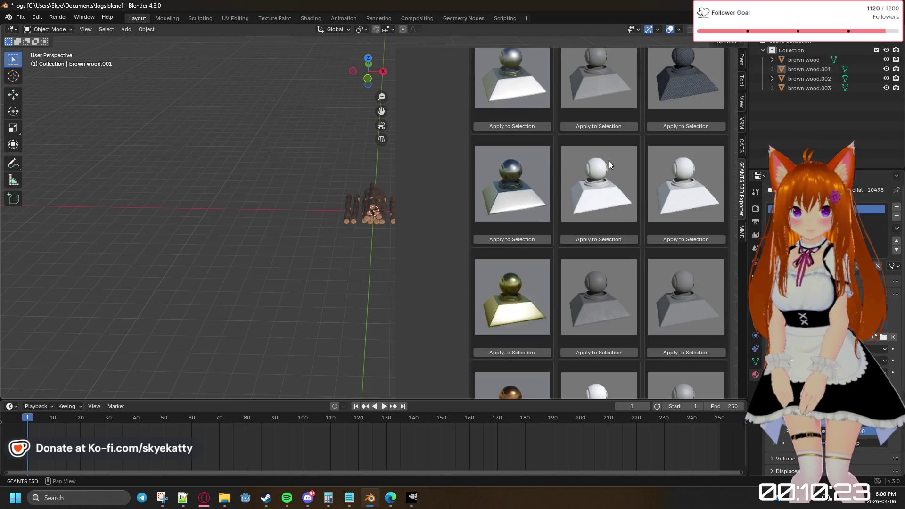
{"action": "scroll", "coordinate": [609, 160], "scroll_direction": "down", "scroll_amount": 3}
{"action": "scroll", "coordinate": [609, 161], "scroll_direction": "down", "scroll_amount": 3}
{"action": "scroll", "coordinate": [609, 161], "scroll_direction": "down", "scroll_amount": 3}
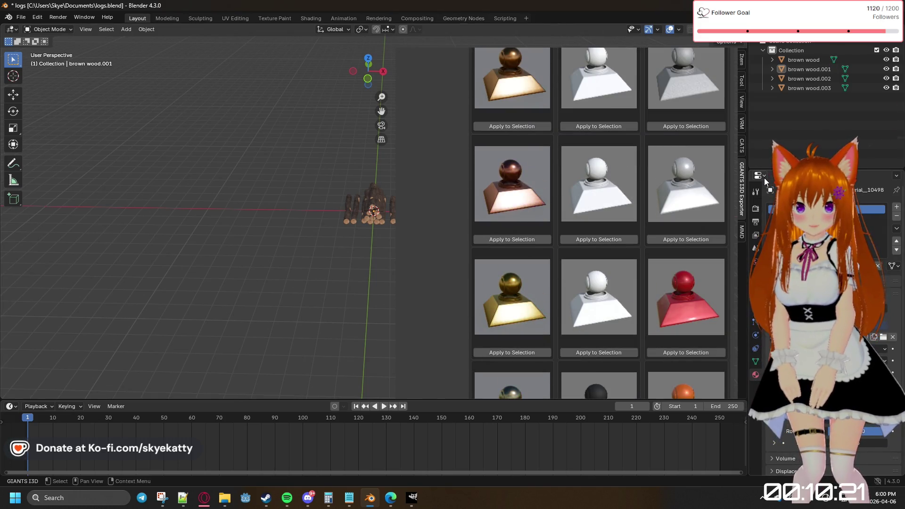
{"action": "scroll", "coordinate": [737, 184], "scroll_direction": "up", "scroll_amount": 1}
{"action": "left_click", "coordinate": [740, 187]}
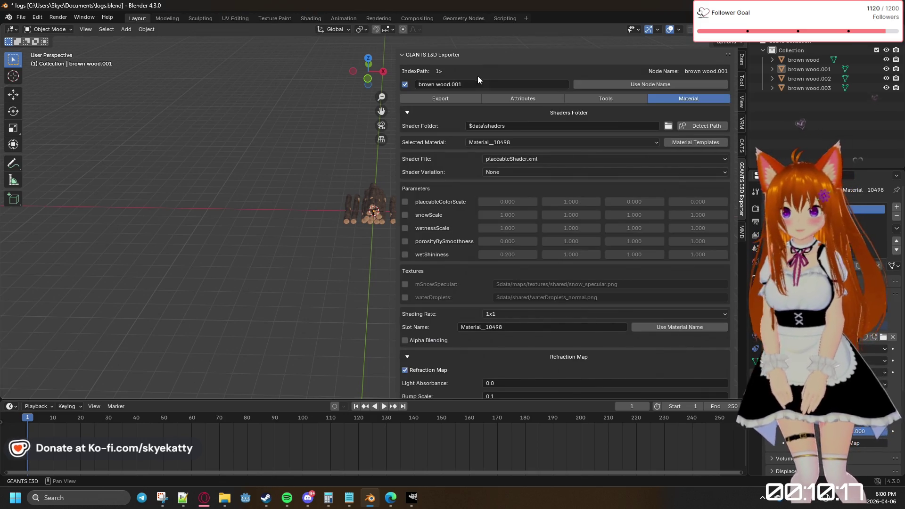
{"action": "left_click", "coordinate": [466, 100]}
{"action": "scroll", "coordinate": [656, 170], "scroll_direction": "down", "scroll_amount": 2}
{"action": "scroll", "coordinate": [656, 171], "scroll_direction": "down", "scroll_amount": 3}
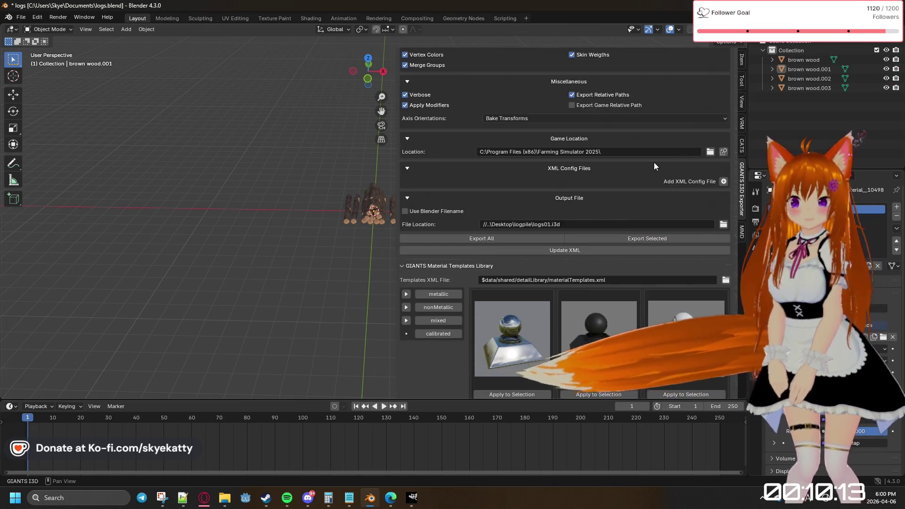
{"action": "scroll", "coordinate": [654, 165], "scroll_direction": "down", "scroll_amount": 3}
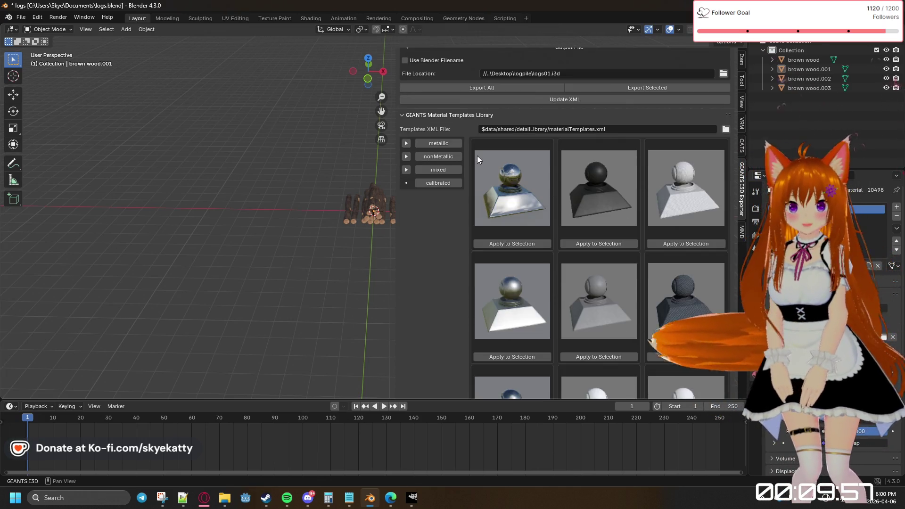
{"action": "scroll", "coordinate": [479, 130], "scroll_direction": "up", "scroll_amount": 1}
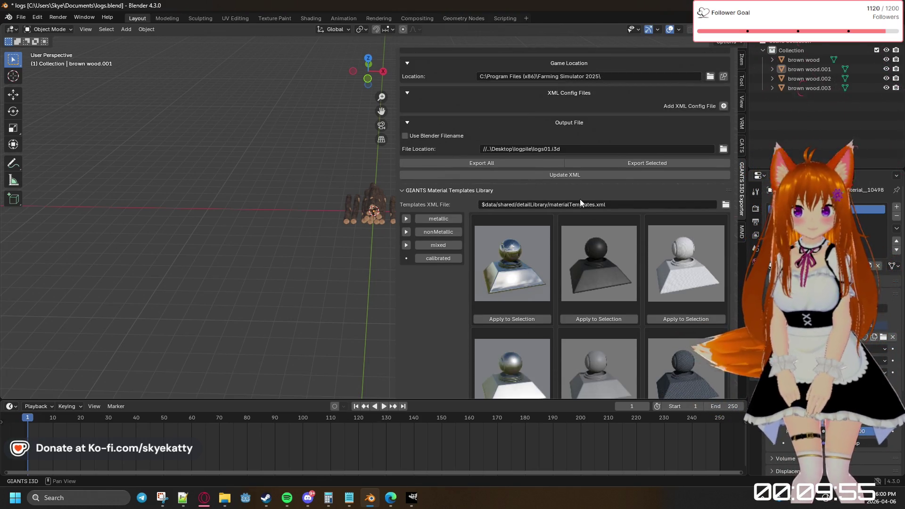
{"action": "scroll", "coordinate": [579, 201], "scroll_direction": "up", "scroll_amount": 3}
{"action": "scroll", "coordinate": [581, 200], "scroll_direction": "up", "scroll_amount": 3}
{"action": "scroll", "coordinate": [580, 200], "scroll_direction": "up", "scroll_amount": 3}
{"action": "scroll", "coordinate": [580, 201], "scroll_direction": "up", "scroll_amount": 1}
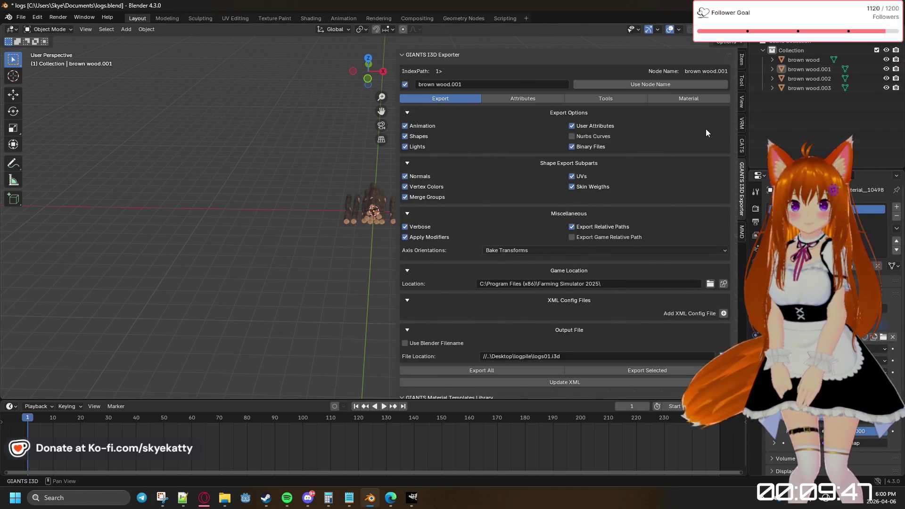
Collapse Transform, switch to the GIANTS I3D Exporter sidebar and collapse its Exporter and Material Templates Library sections
{"action": "left_click", "coordinate": [742, 62]}
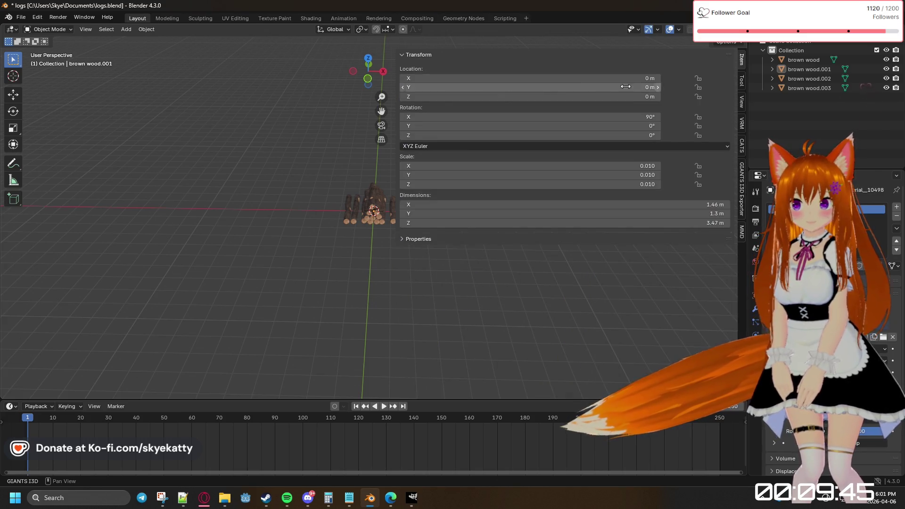
{"action": "left_click", "coordinate": [594, 56]}
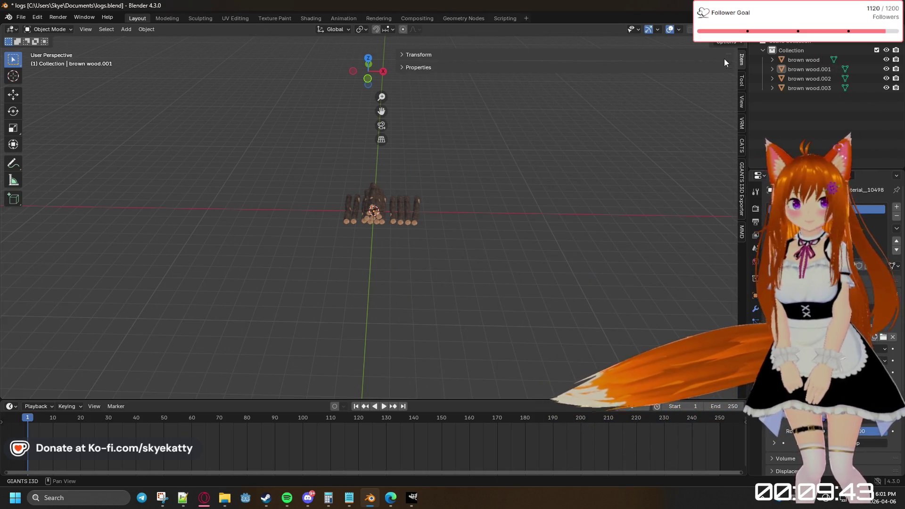
{"action": "left_click", "coordinate": [742, 185]}
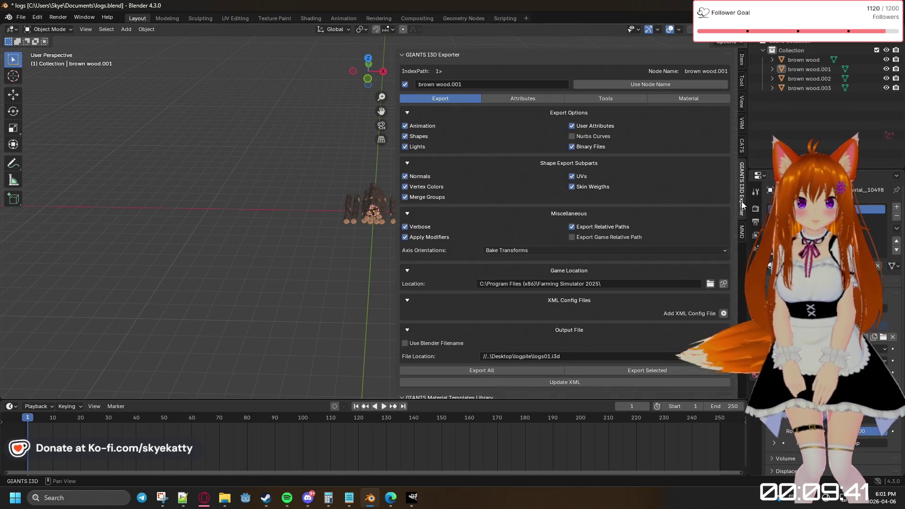
{"action": "left_click", "coordinate": [483, 56]}
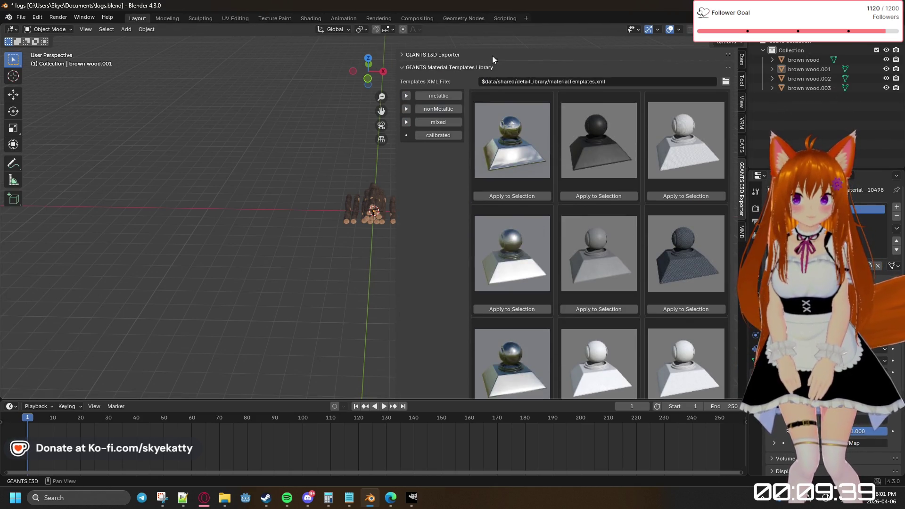
{"action": "left_click", "coordinate": [493, 66]}
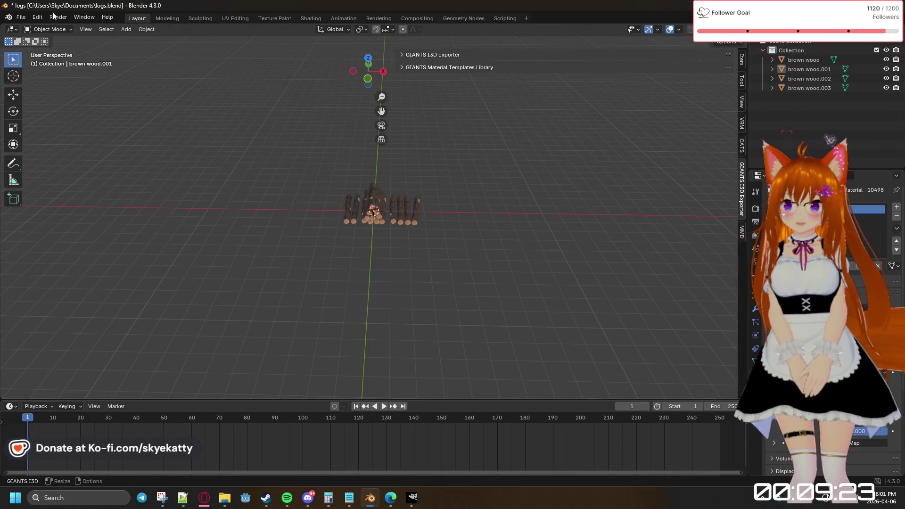
Bring up Blender's File menu to reach the file operations
{"action": "left_click", "coordinate": [21, 17]}
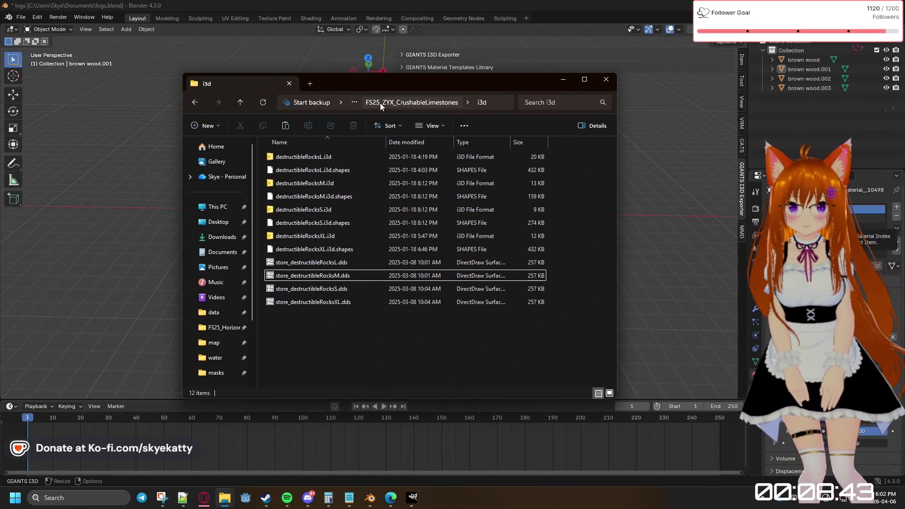
Browse from mods into FS25_Horizons_Evolved, peek at map, then open its water folder and arrange the Explorer window
{"action": "left_click", "coordinate": [352, 105]}
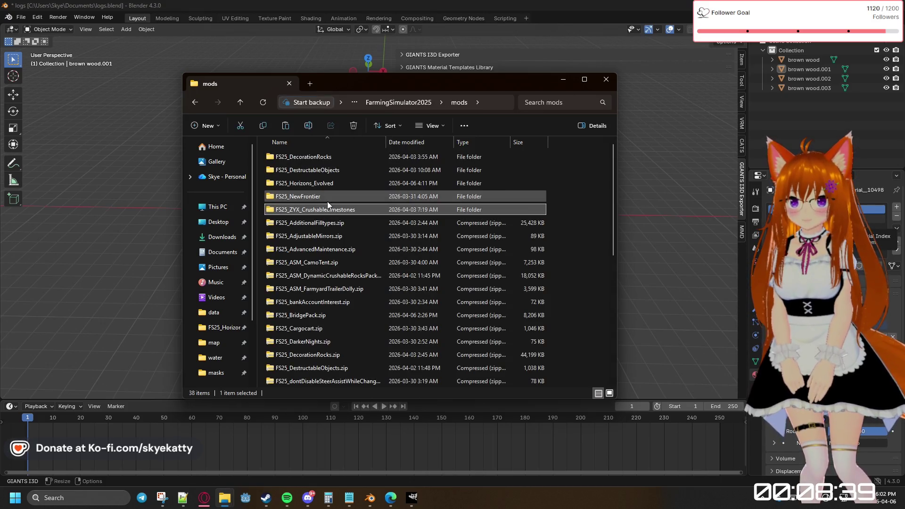
{"action": "double_click", "coordinate": [329, 185]}
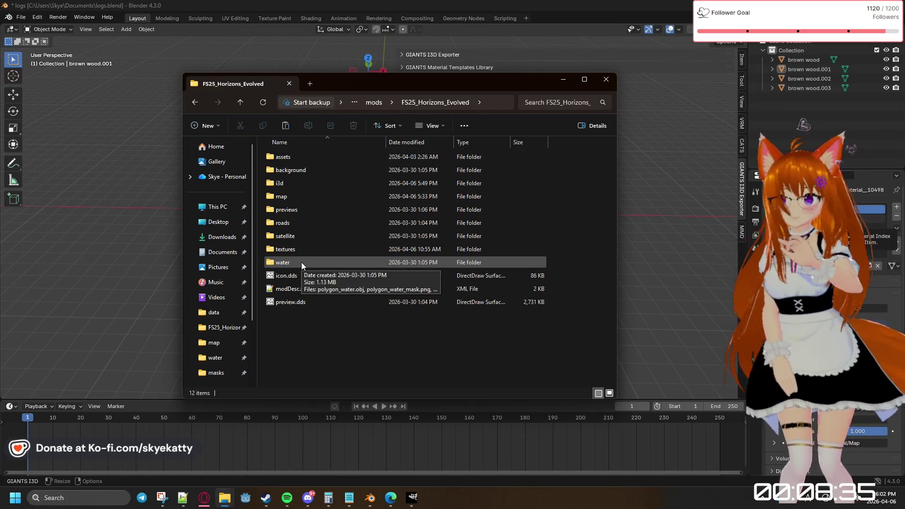
{"action": "double_click", "coordinate": [303, 198]}
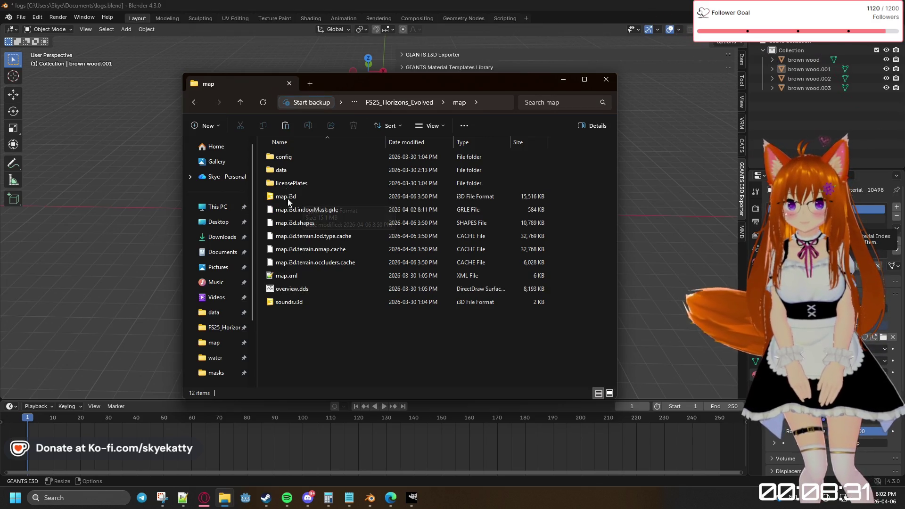
{"action": "left_click", "coordinate": [200, 106]}
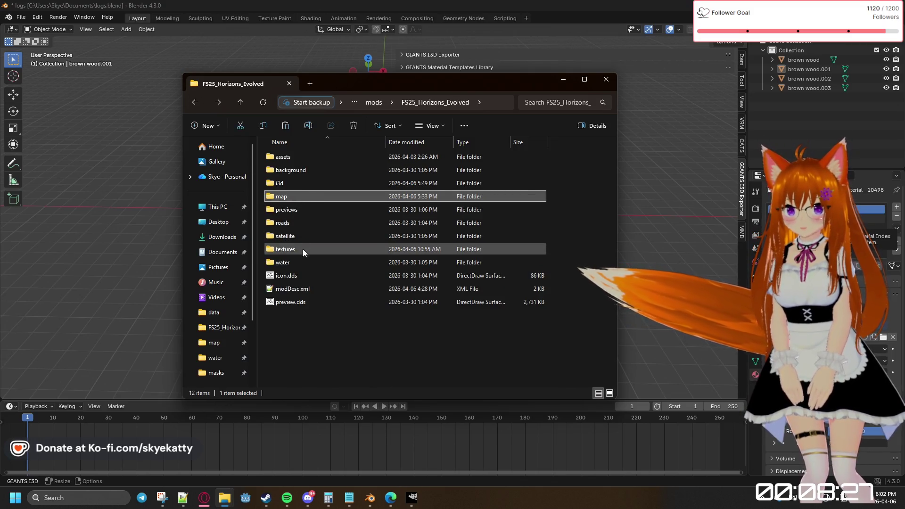
{"action": "left_click", "coordinate": [302, 261]}
{"action": "double_click", "coordinate": [302, 261]}
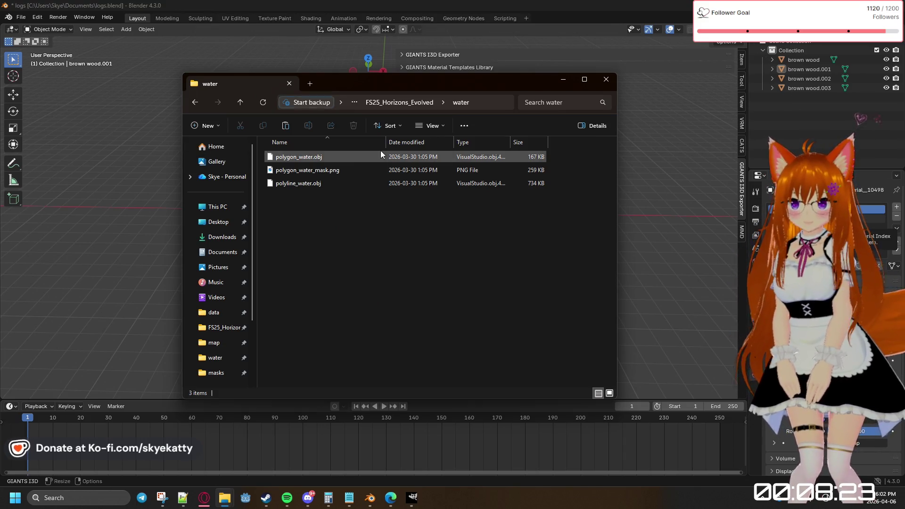
{"action": "left_click_drag", "start_coordinate": [387, 142], "coordinate": [421, 154]}
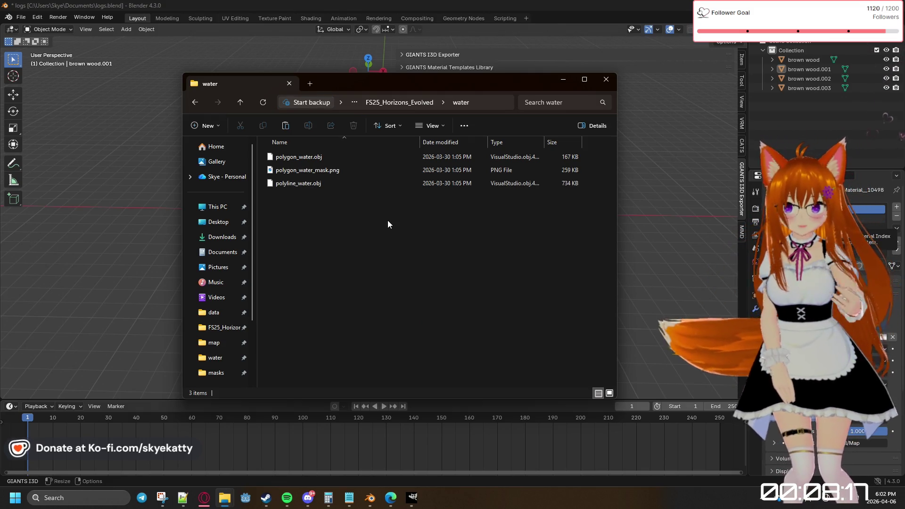
{"action": "left_click_drag", "start_coordinate": [396, 84], "coordinate": [599, 91]}
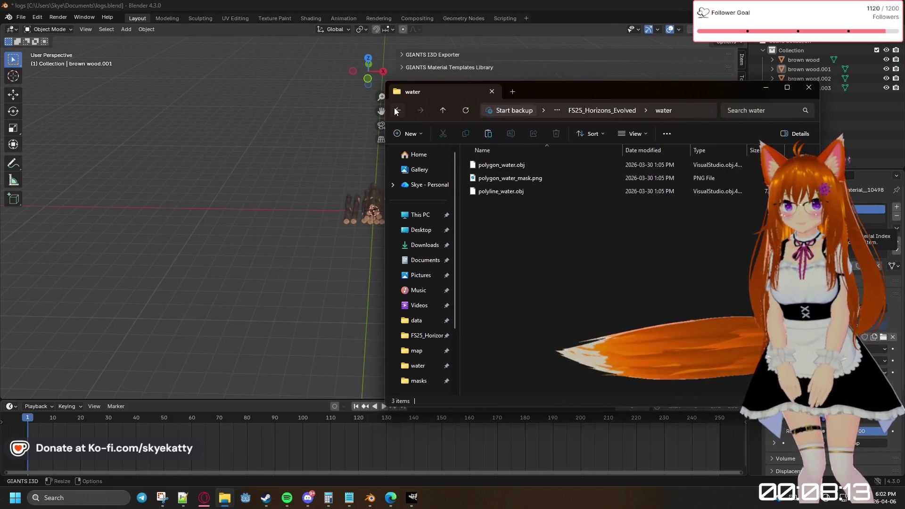
Look through the mod's i3d folder and the map folder's data and config subfolders, returning to the mod root
{"action": "key", "text": "alt+Up"}
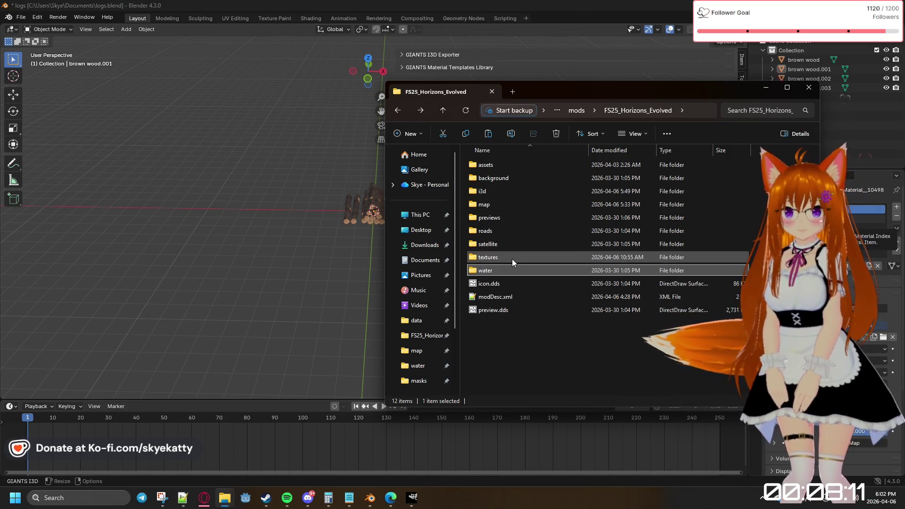
{"action": "left_click", "coordinate": [513, 259]}
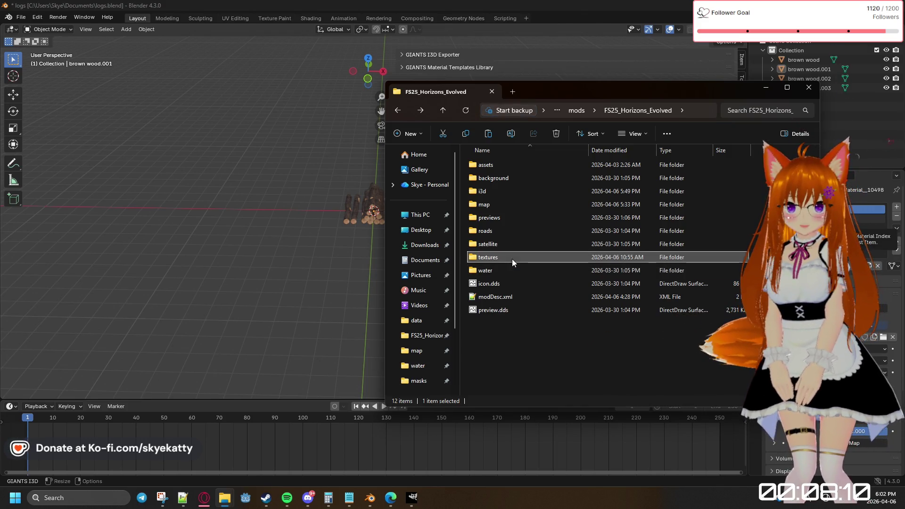
{"action": "double_click", "coordinate": [507, 195]}
{"action": "scroll", "coordinate": [502, 176], "scroll_direction": "down", "scroll_amount": 5}
{"action": "scroll", "coordinate": [504, 178], "scroll_direction": "down", "scroll_amount": 3}
{"action": "key", "text": "alt+Left"}
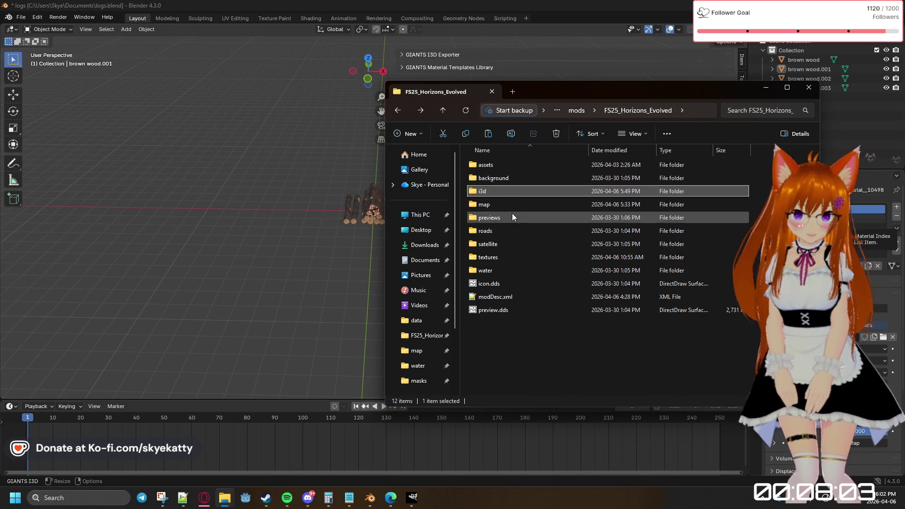
{"action": "double_click", "coordinate": [508, 204]}
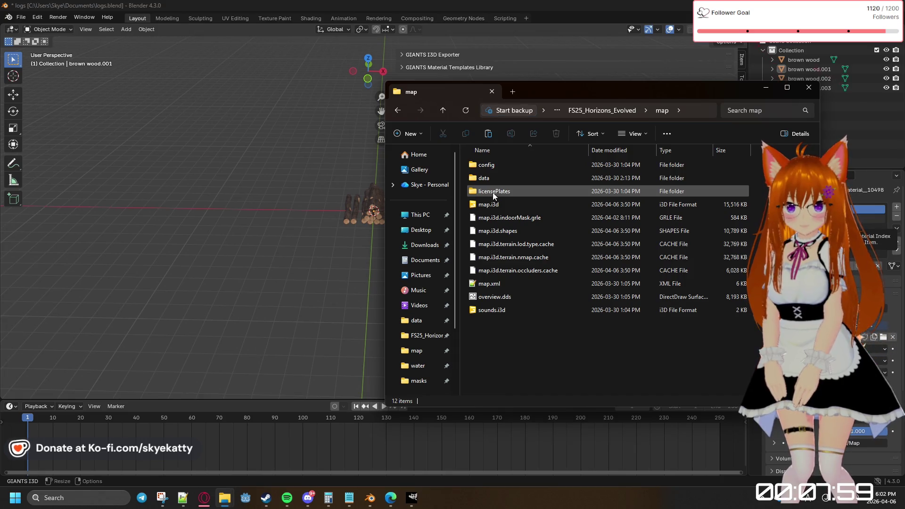
{"action": "double_click", "coordinate": [496, 179]}
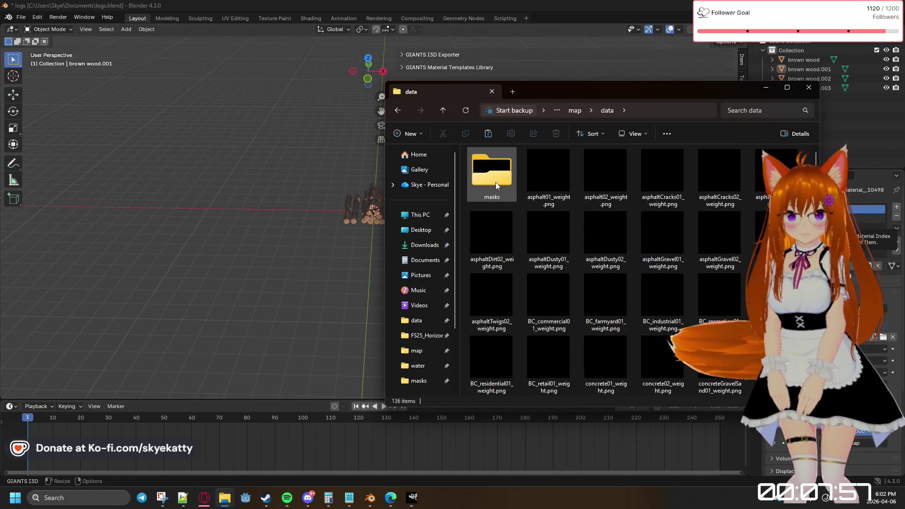
{"action": "key", "text": "alt+Left"}
{"action": "double_click", "coordinate": [496, 169]}
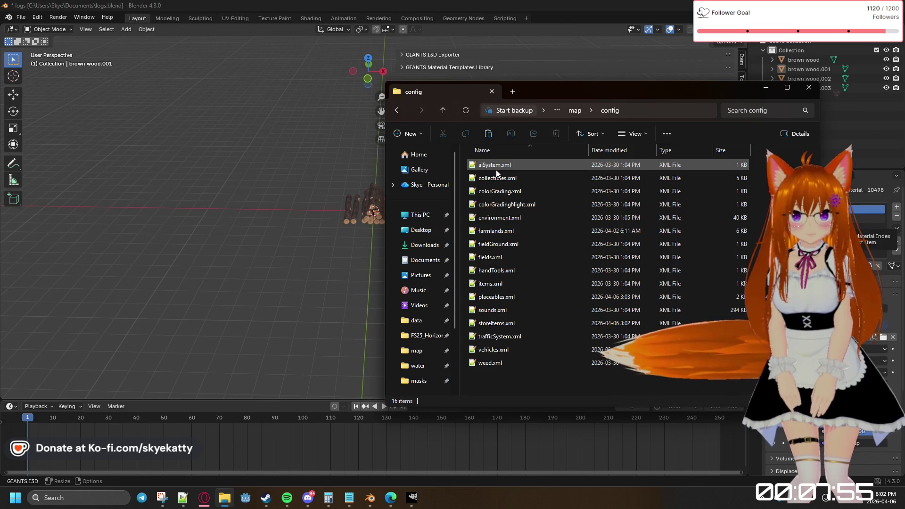
{"action": "key", "text": "alt+Left"}
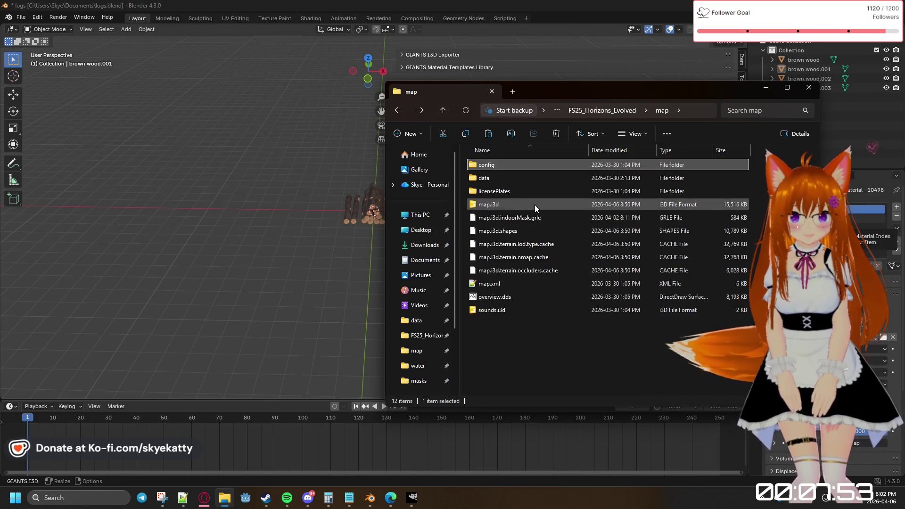
{"action": "key", "text": "alt+Left"}
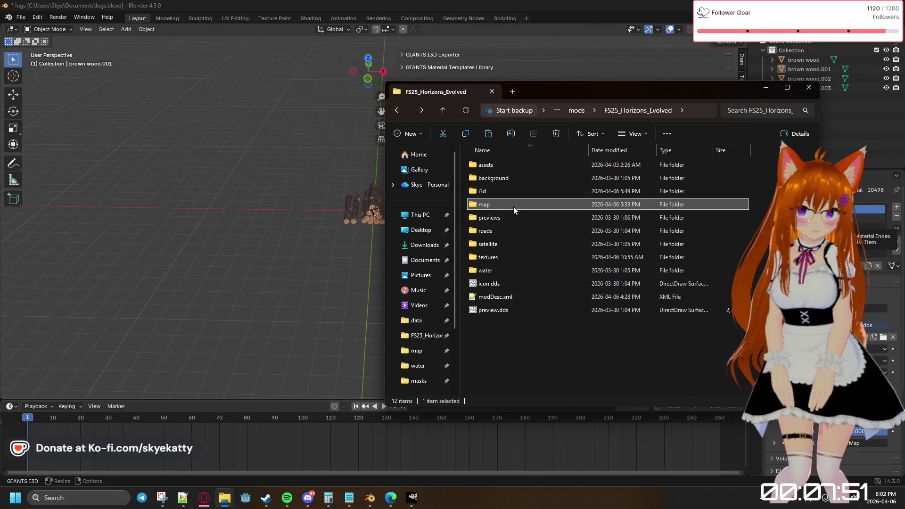
Open assets > water, listing its six i3d and shapes files
{"action": "double_click", "coordinate": [508, 168]}
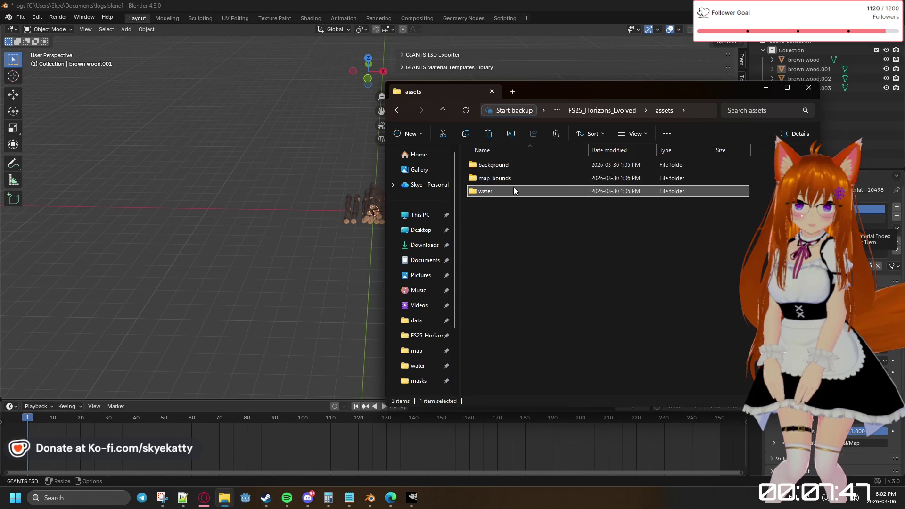
{"action": "double_click", "coordinate": [514, 190]}
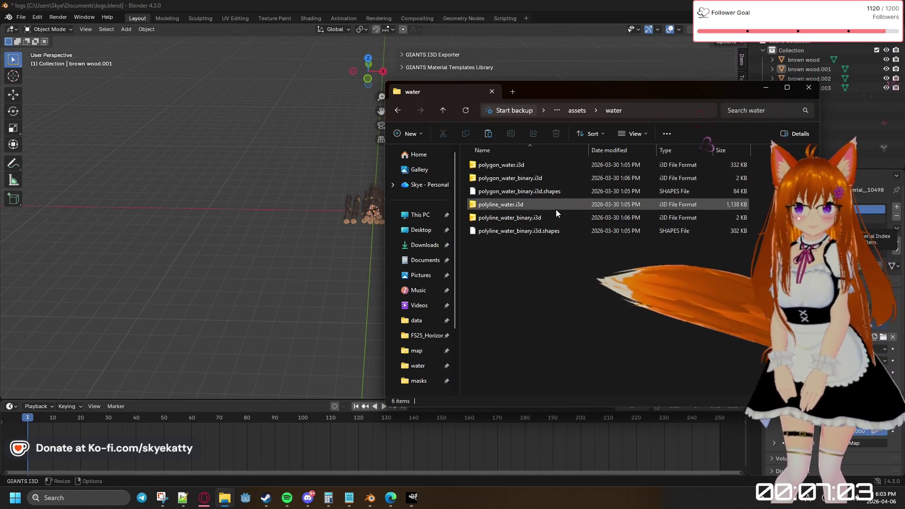
{"action": "left_click", "coordinate": [535, 181]}
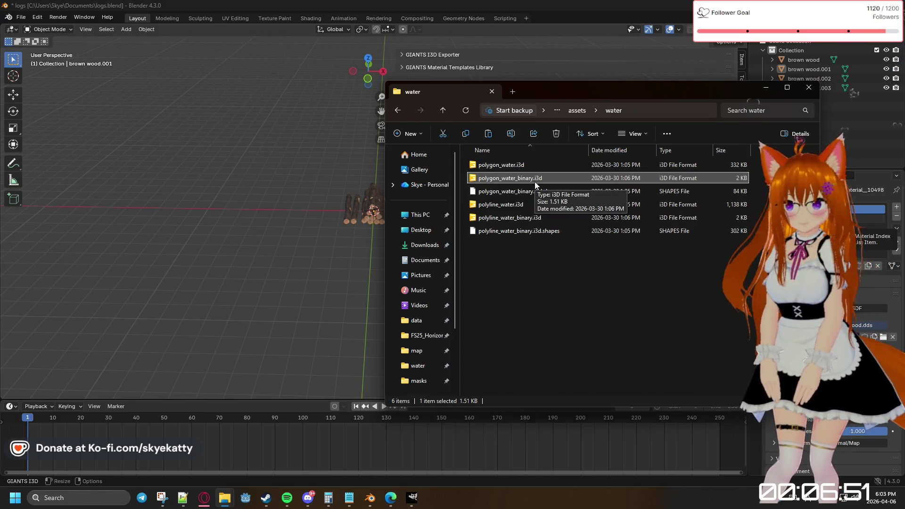
{"action": "left_click", "coordinate": [539, 193]}
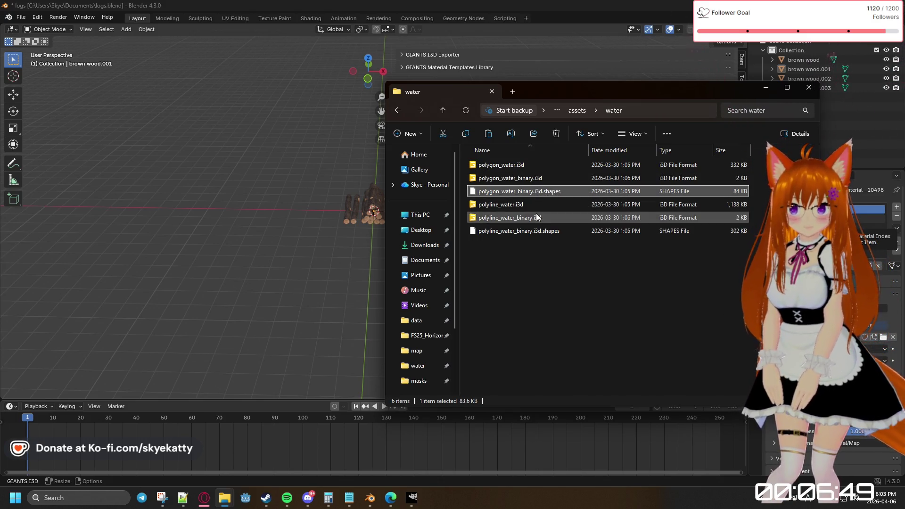
{"action": "left_click", "coordinate": [532, 207]}
{"action": "left_click", "coordinate": [535, 218]}
{"action": "left_click", "coordinate": [536, 258]}
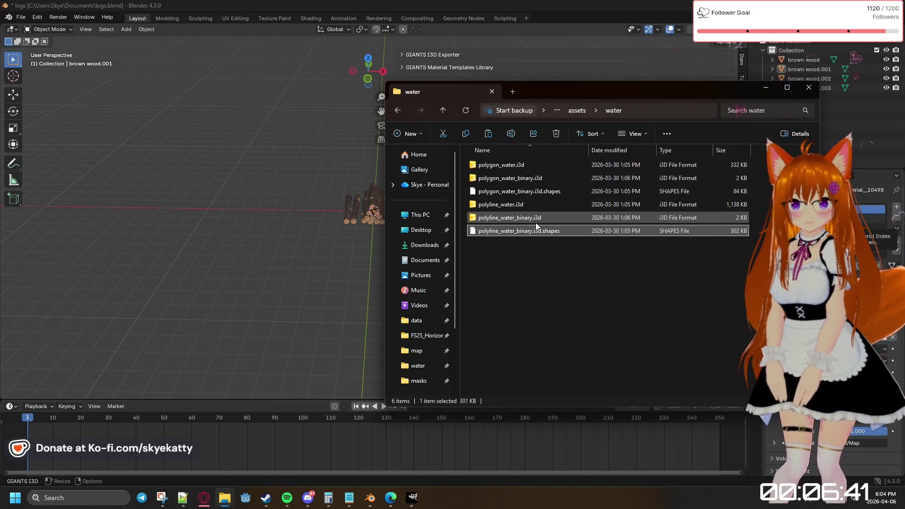
{"action": "left_click", "coordinate": [534, 207]}
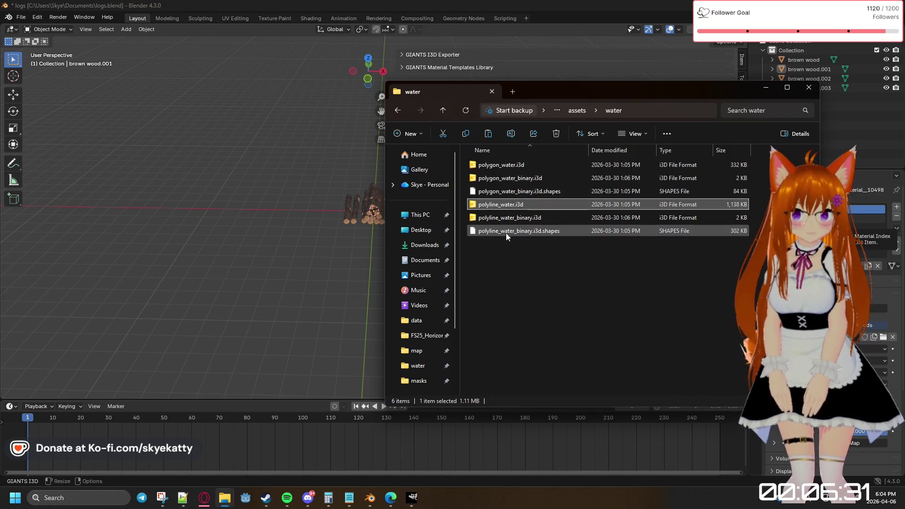
{"action": "left_click", "coordinate": [509, 249]}
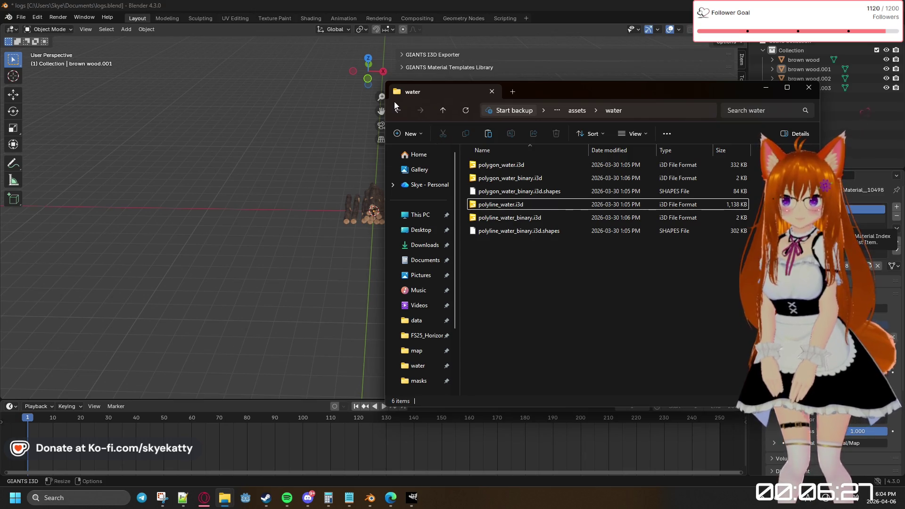
{"action": "mouse_move", "coordinate": [541, 92]}
{"action": "left_mouse_down"}
{"action": "mouse_move", "coordinate": [408, 68]}
{"action": "mouse_move", "coordinate": [562, 58]}
{"action": "left_mouse_up"}
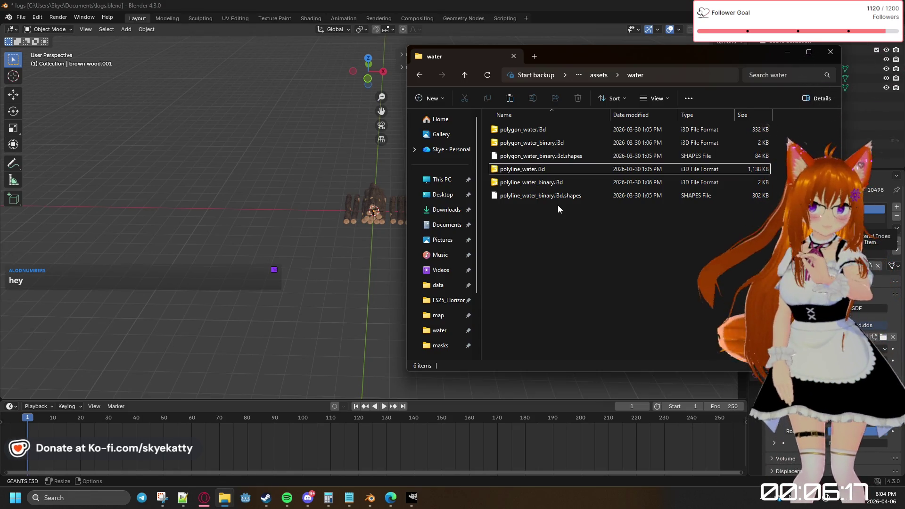
Reopen the mod's water folder and move its Explorer window aside
{"action": "key", "text": "BackSpace"}
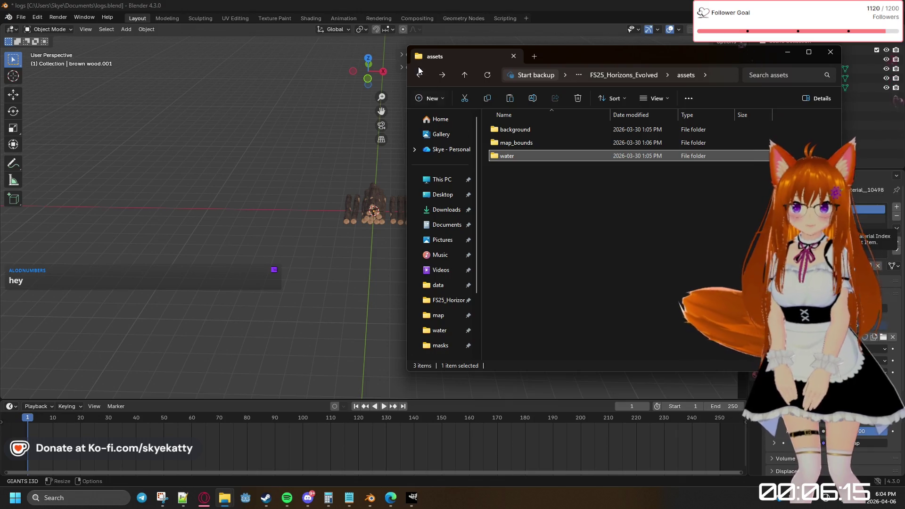
{"action": "left_click", "coordinate": [420, 74]}
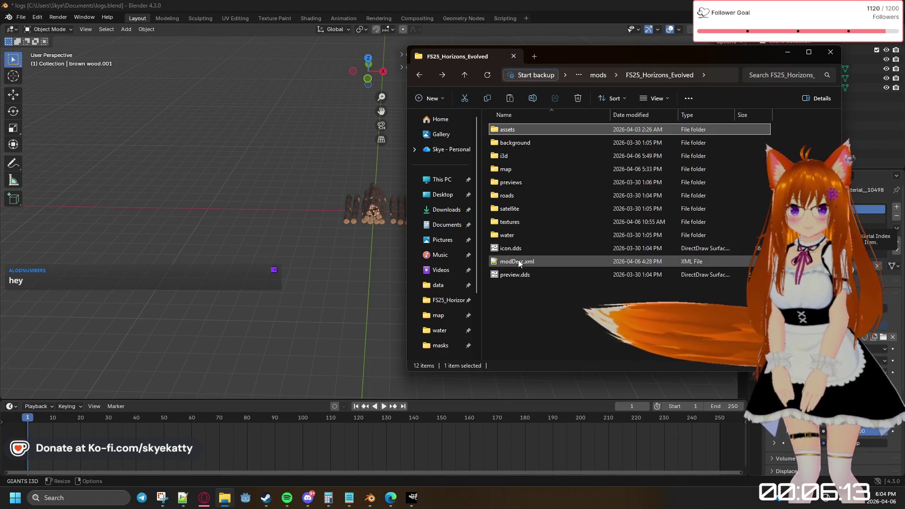
{"action": "double_click", "coordinate": [521, 232]}
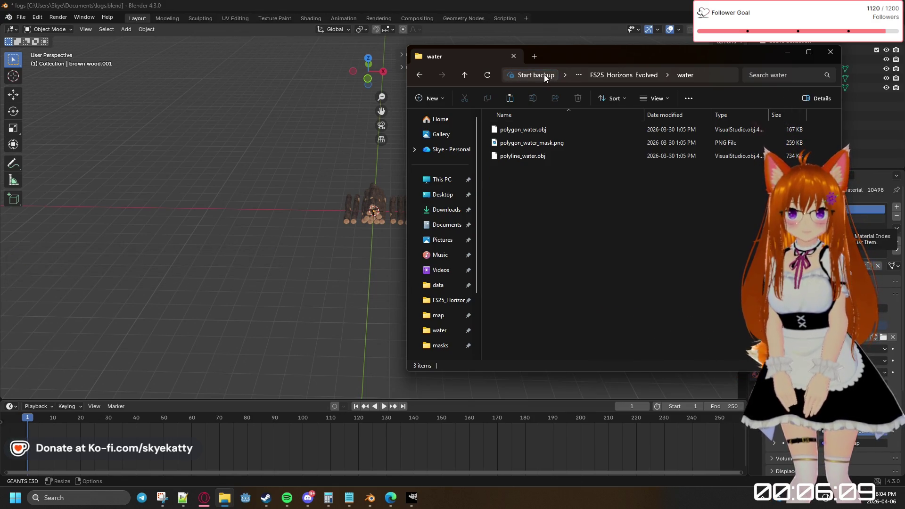
{"action": "mouse_move", "coordinate": [573, 60]}
{"action": "left_mouse_down"}
{"action": "mouse_move", "coordinate": [550, 85]}
{"action": "mouse_move", "coordinate": [528, 73]}
{"action": "mouse_move", "coordinate": [656, 80]}
{"action": "left_mouse_up"}
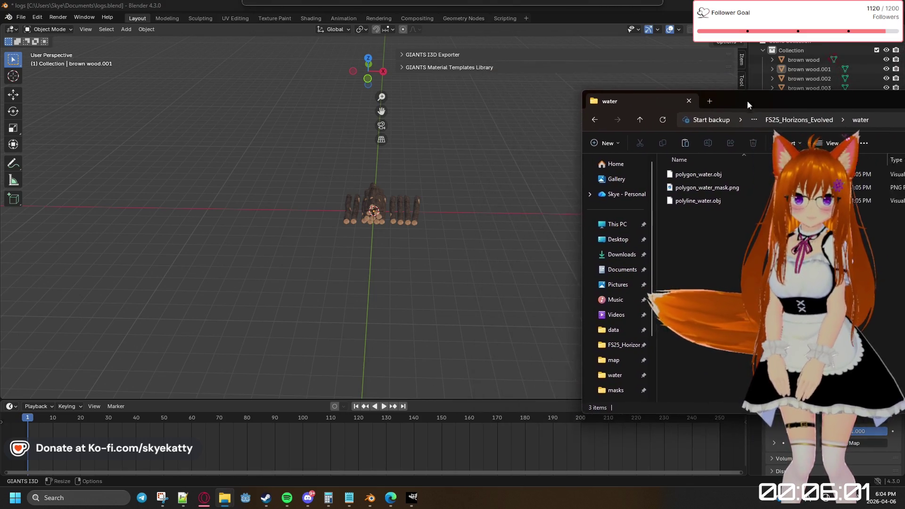
{"action": "left_click_drag", "start_coordinate": [656, 80], "coordinate": [651, 101]}
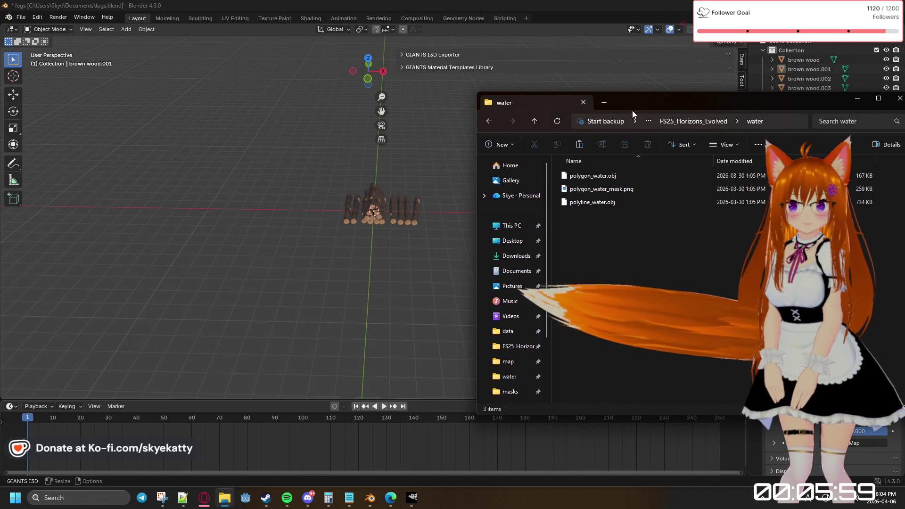
Bring Blender forward and box-select all four brown wood log objects
{"action": "left_click", "coordinate": [300, 167]}
{"action": "left_click_drag", "start_coordinate": [301, 167], "coordinate": [457, 248]}
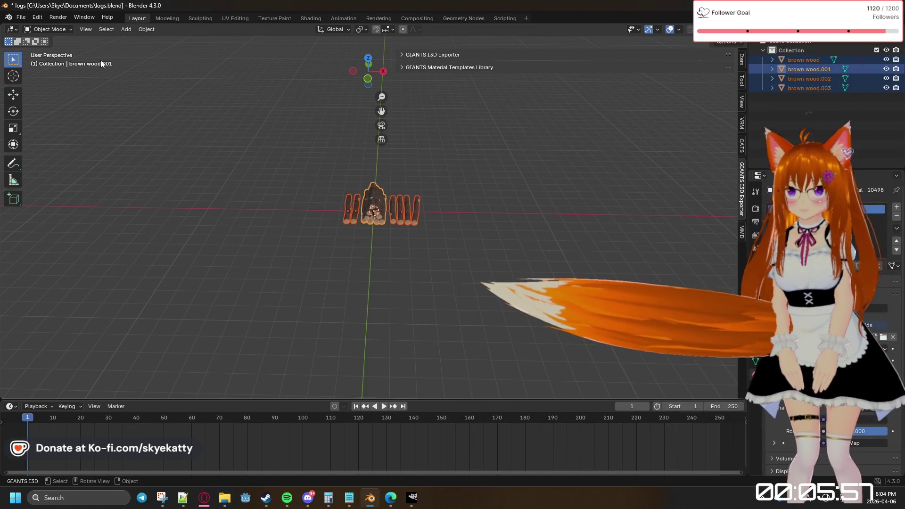
Start a new General file without saving the log scene and delete the default cube, camera and light
{"action": "left_click", "coordinate": [21, 17]}
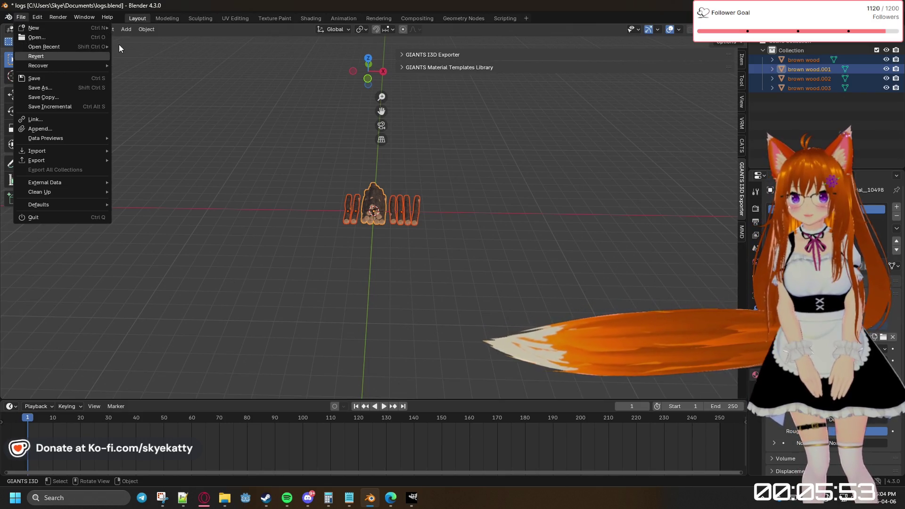
{"action": "left_click", "coordinate": [135, 27]}
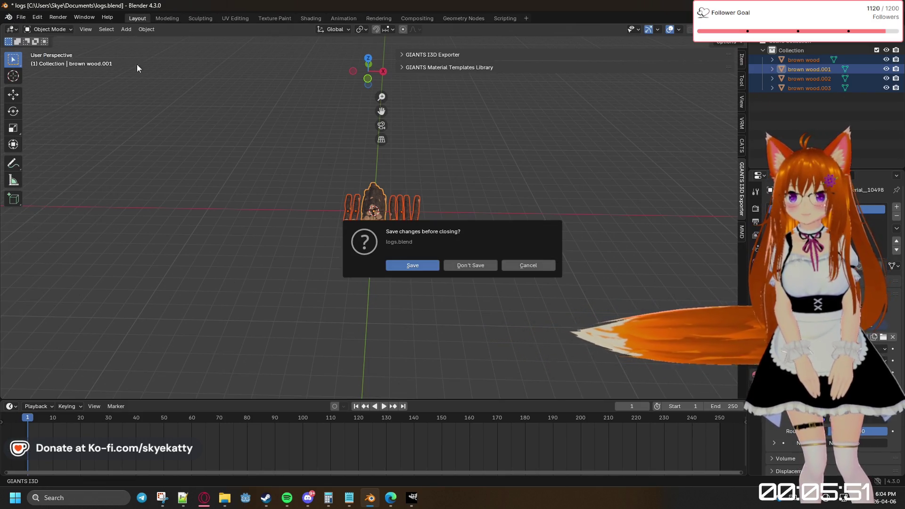
{"action": "left_click", "coordinate": [416, 264]}
{"action": "left_click_drag", "start_coordinate": [157, 88], "coordinate": [605, 312]}
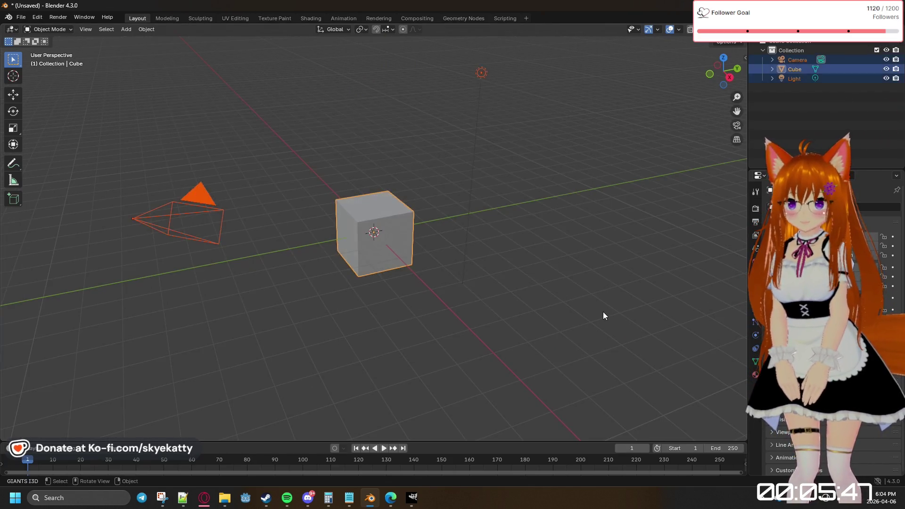
{"action": "key", "text": "Delete"}
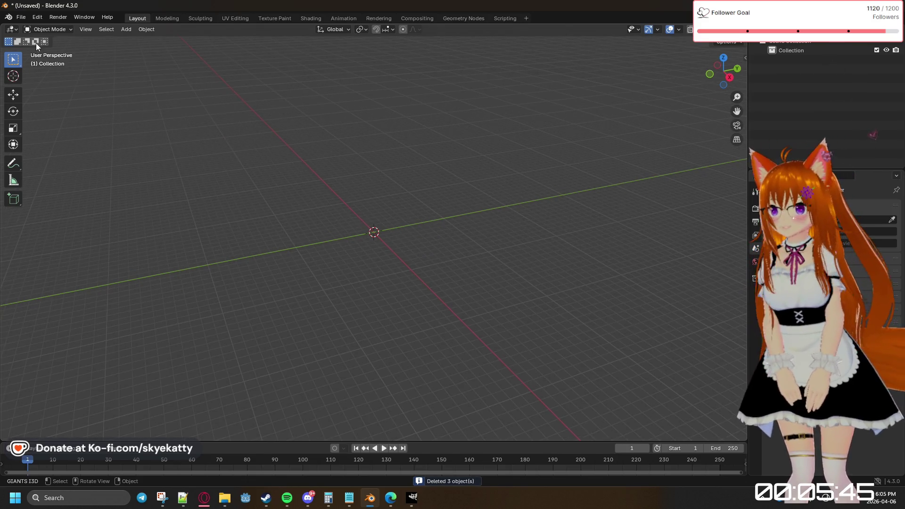
{"action": "left_click", "coordinate": [22, 18]}
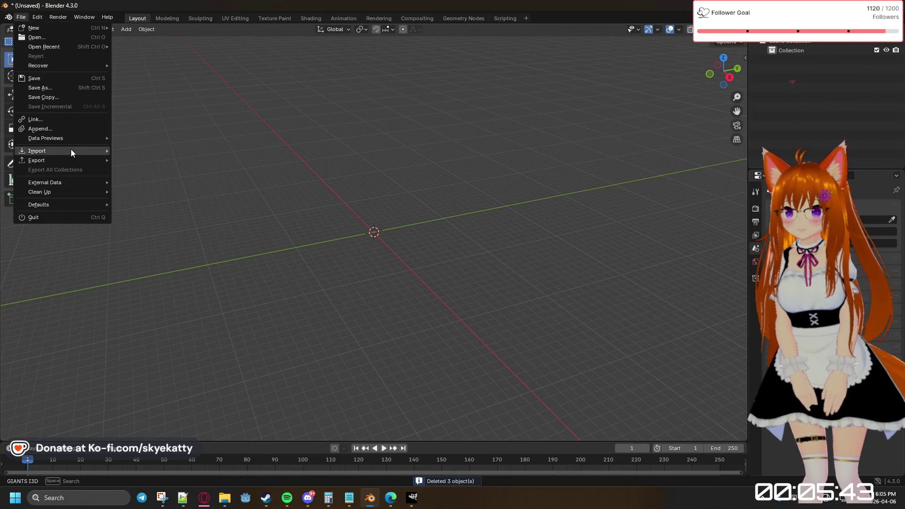
{"action": "mouse_move", "coordinate": [37, 150]}
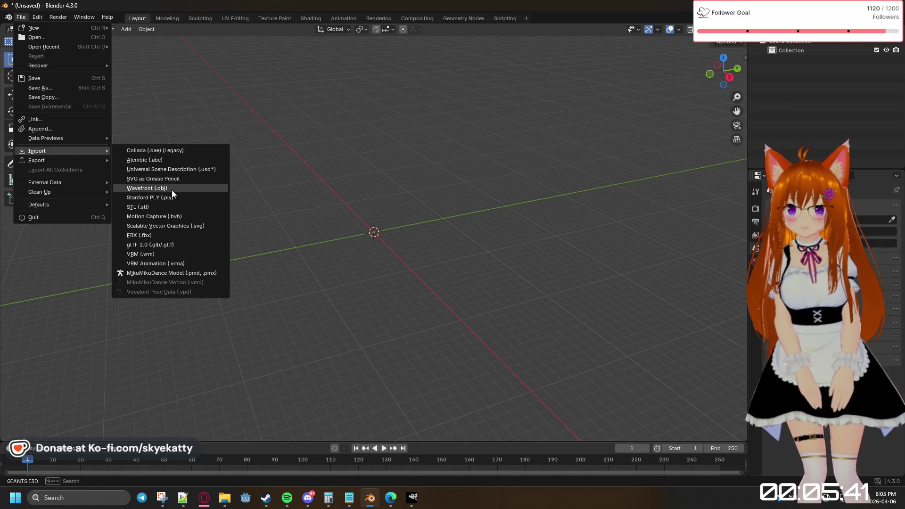
Cancel the Wavefront OBJ file browser and import polygon_water.obj by dragging it from Explorer into Blender
{"action": "left_click", "coordinate": [172, 191]}
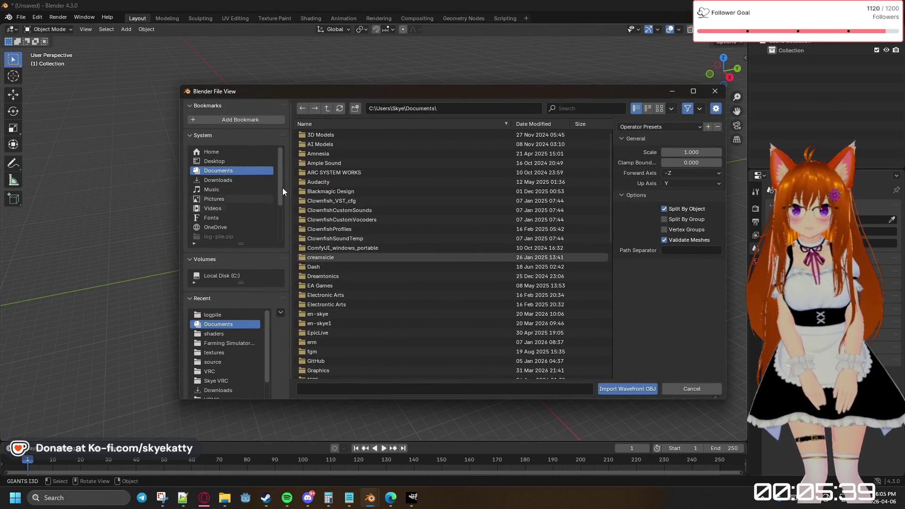
{"action": "left_click", "coordinate": [716, 92]}
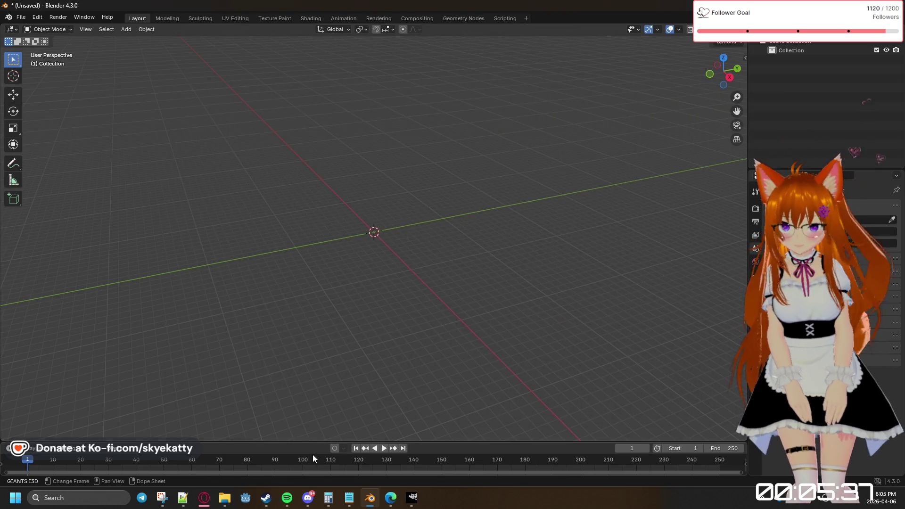
{"action": "mouse_move", "coordinate": [225, 498]}
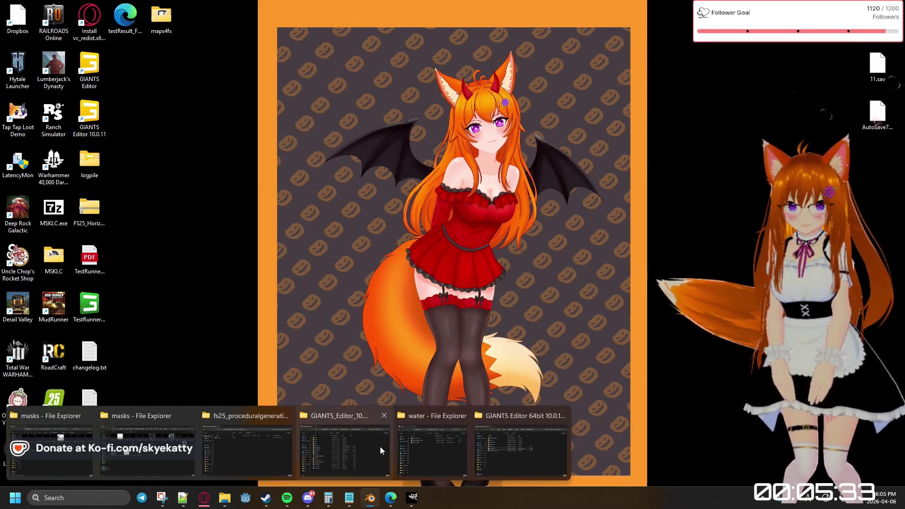
{"action": "left_click", "coordinate": [453, 448]}
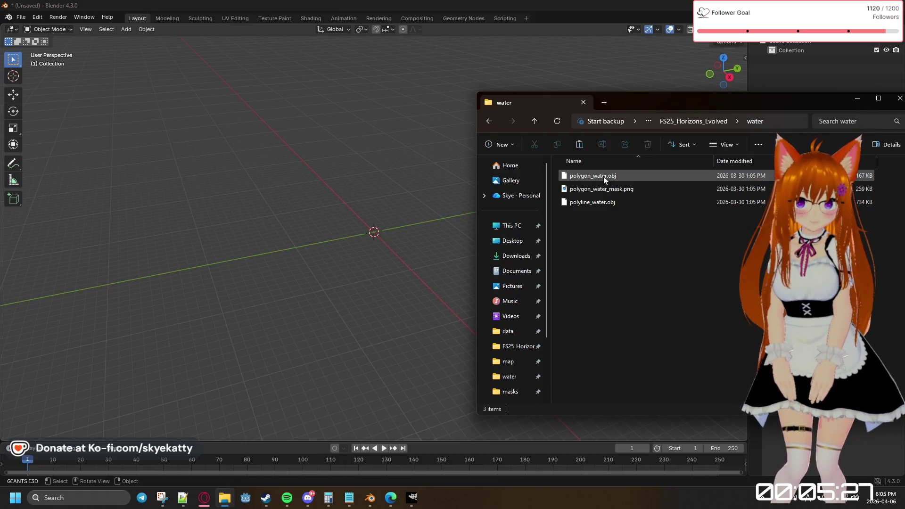
{"action": "left_click_drag", "start_coordinate": [603, 176], "coordinate": [360, 213]}
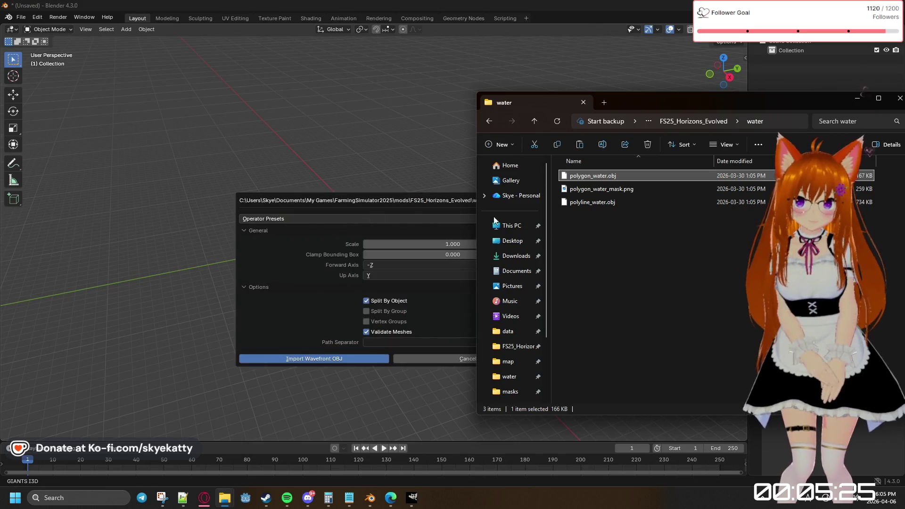
{"action": "left_click", "coordinate": [359, 360]}
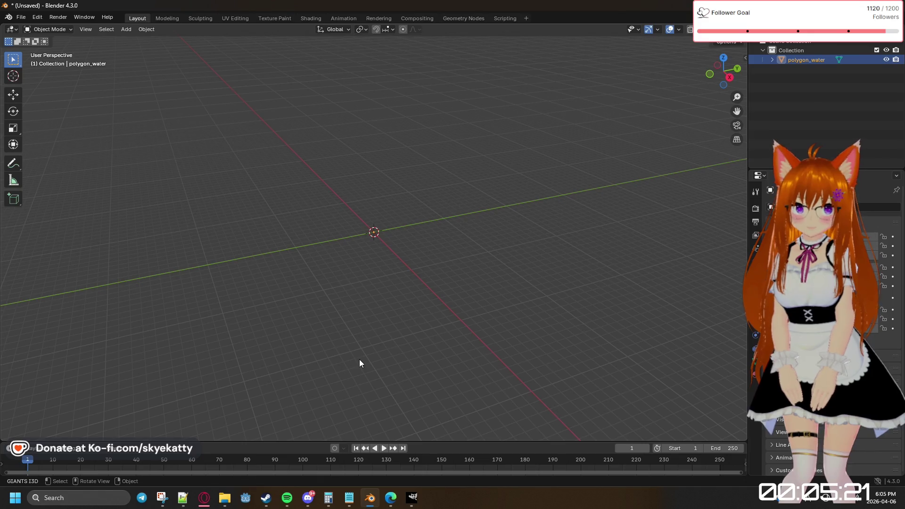
Orbit around the origin looking for polygon_water and expand its Outliner entry to show the mesh data
{"action": "right_click", "coordinate": [424, 309]}
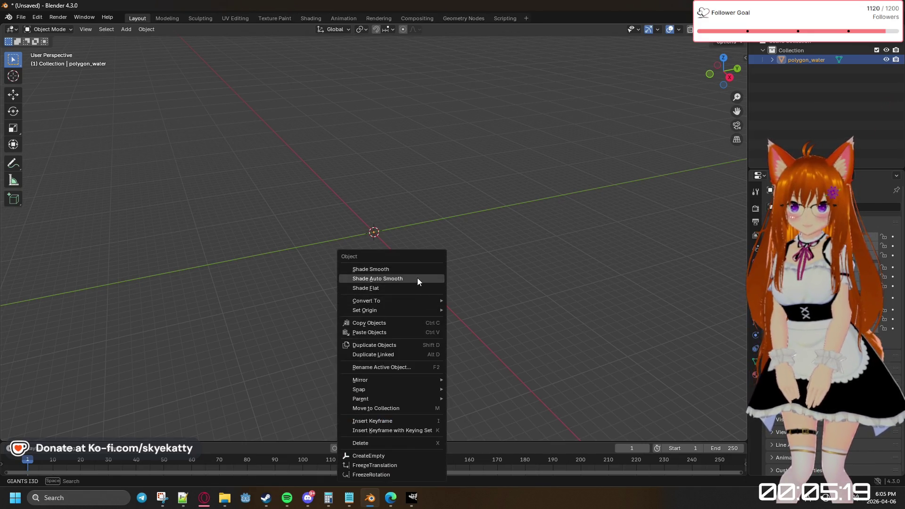
{"action": "right_click", "coordinate": [474, 265]}
{"action": "left_click_drag", "start_coordinate": [487, 237], "coordinate": [490, 216]}
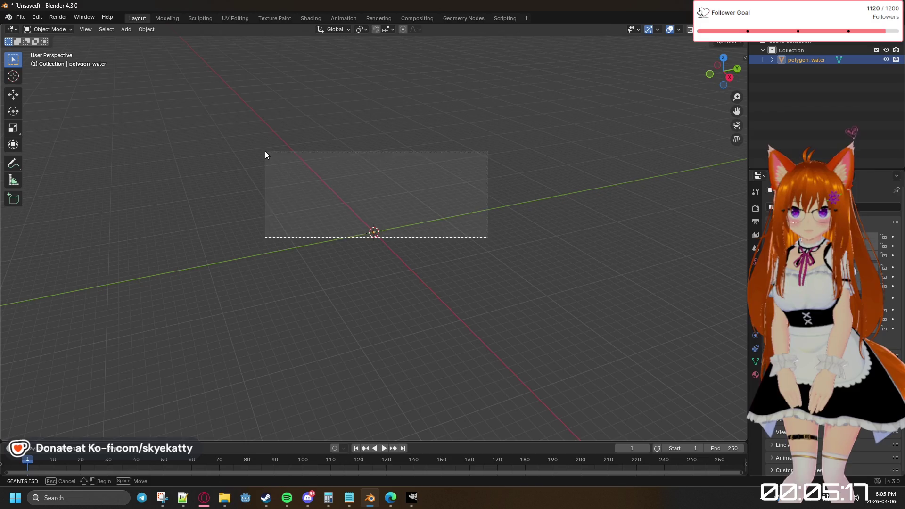
{"action": "mouse_move", "coordinate": [491, 216]}
{"action": "middle_mouse_down"}
{"action": "mouse_move", "coordinate": [195, 174]}
{"action": "mouse_move", "coordinate": [182, 189]}
{"action": "mouse_move", "coordinate": [138, 196]}
{"action": "middle_mouse_up"}
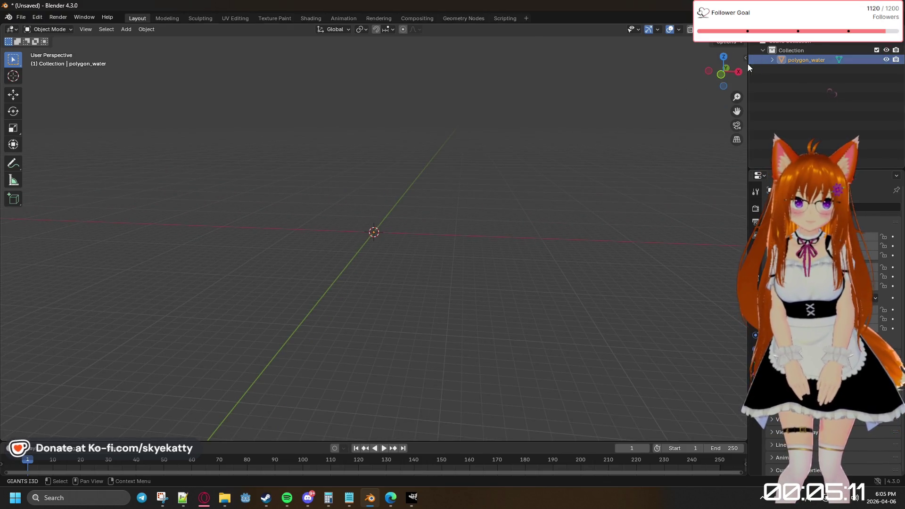
{"action": "mouse_move", "coordinate": [559, 147]}
{"action": "middle_mouse_down"}
{"action": "mouse_move", "coordinate": [368, 145]}
{"action": "mouse_move", "coordinate": [504, 146]}
{"action": "middle_mouse_up"}
{"action": "left_click", "coordinate": [772, 60]}
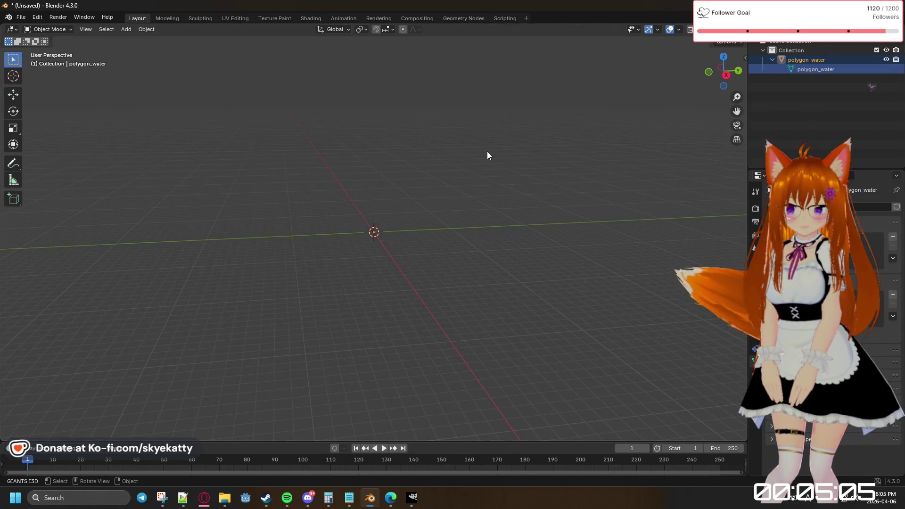
{"action": "mouse_move", "coordinate": [409, 185]}
{"action": "middle_mouse_down"}
{"action": "mouse_move", "coordinate": [528, 185]}
{"action": "mouse_move", "coordinate": [307, 179]}
{"action": "middle_mouse_up"}
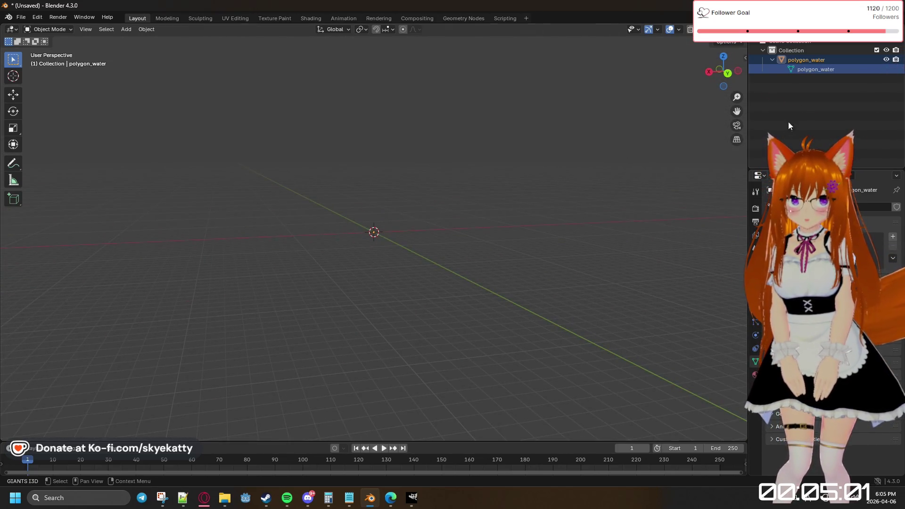
Select polygon_water in the Outliner, view it from lower angles, then delete it with X
{"action": "left_click", "coordinate": [809, 61]}
{"action": "middle_click_drag", "start_coordinate": [637, 114], "coordinate": [494, 156]}
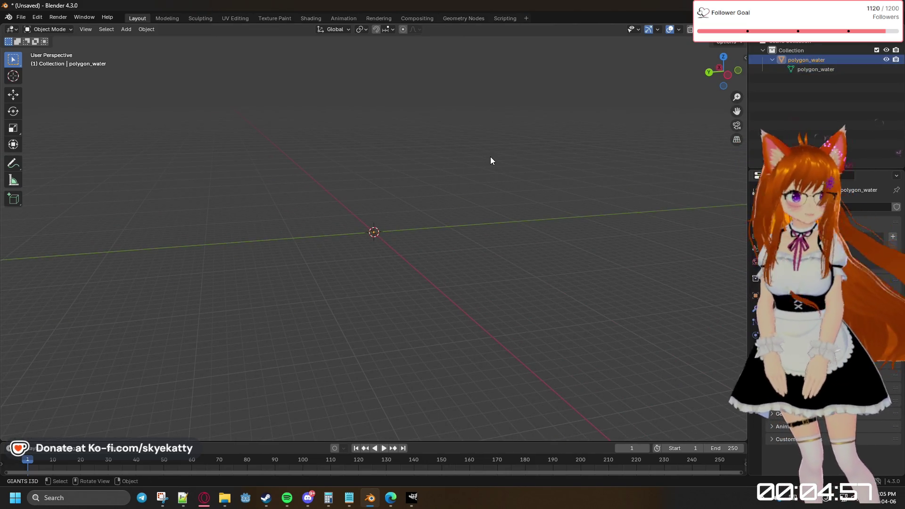
{"action": "mouse_move", "coordinate": [489, 173]}
{"action": "middle_mouse_down"}
{"action": "mouse_move", "coordinate": [468, 201]}
{"action": "mouse_move", "coordinate": [473, 225]}
{"action": "middle_mouse_up"}
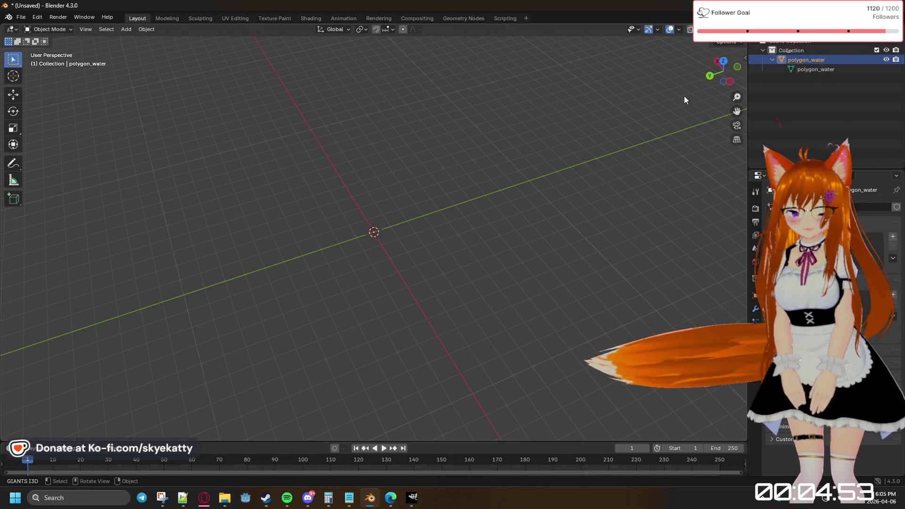
{"action": "right_click", "coordinate": [862, 60]}
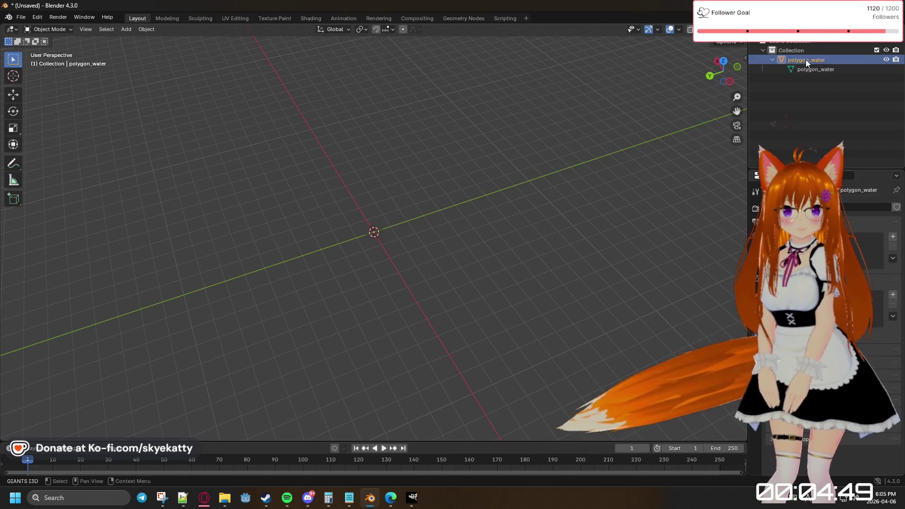
{"action": "key", "text": "x"}
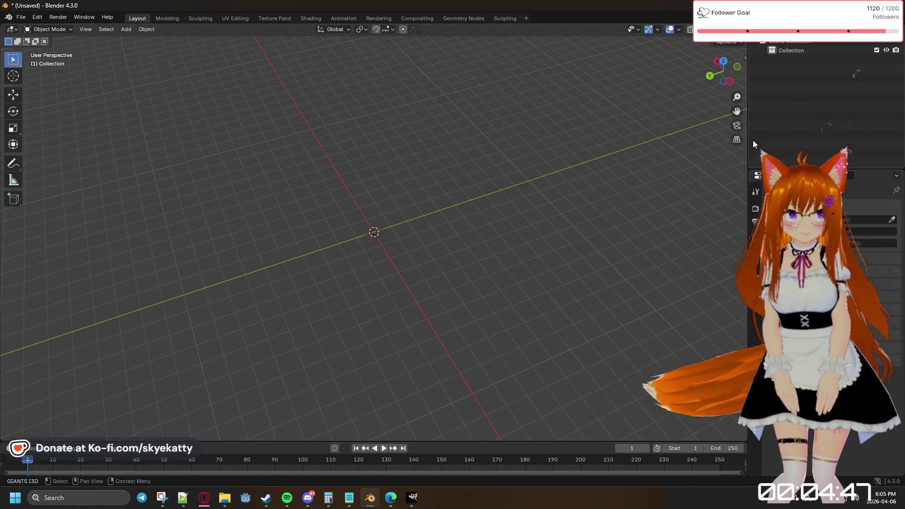
{"action": "mouse_move", "coordinate": [225, 498]}
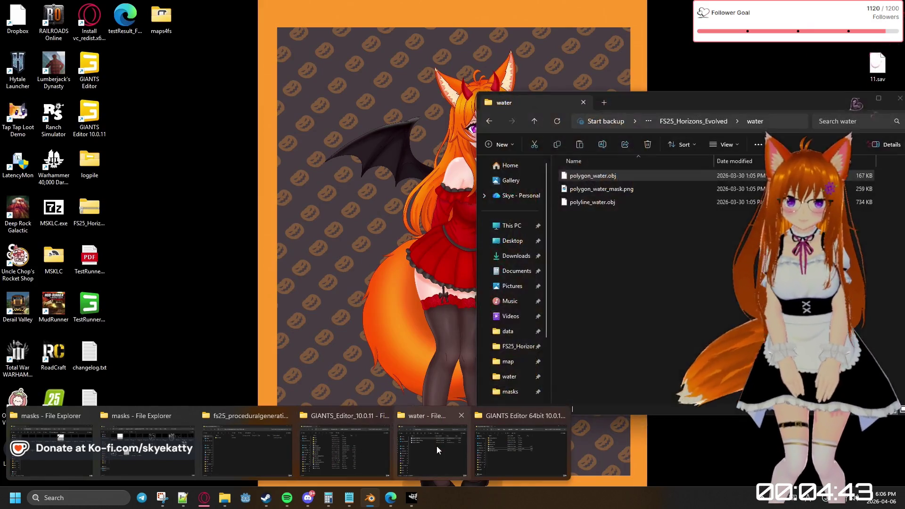
Drag polyline_water.obj from the water folder into Blender, check the import presets, and confirm the Wavefront OBJ import
{"action": "left_click", "coordinate": [436, 446]}
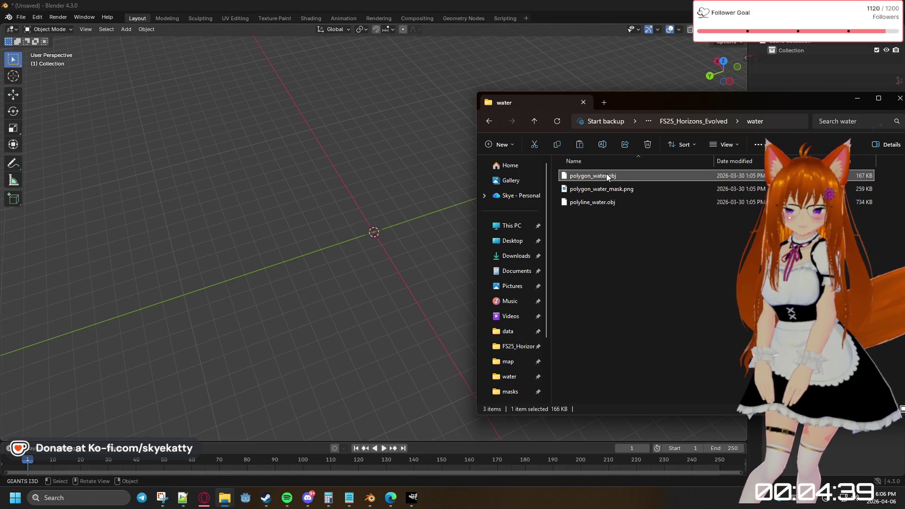
{"action": "left_click", "coordinate": [599, 203]}
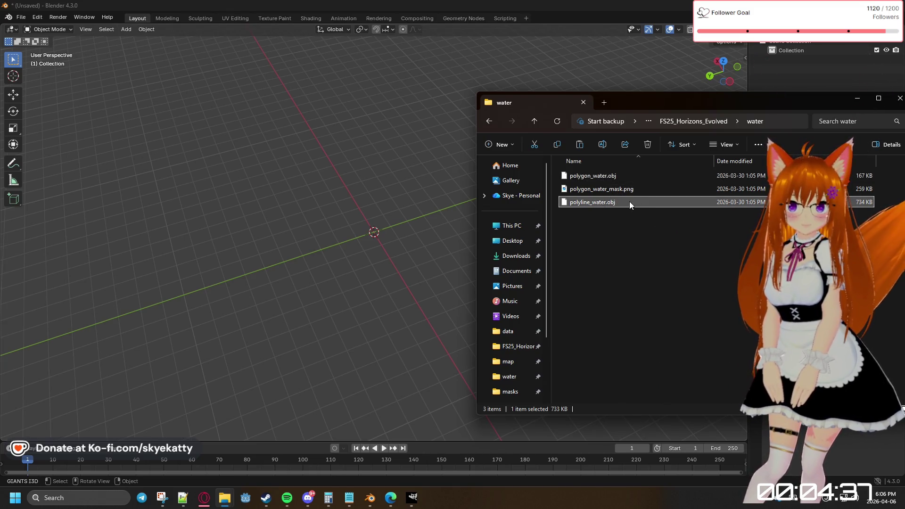
{"action": "left_click_drag", "start_coordinate": [630, 202], "coordinate": [384, 214]}
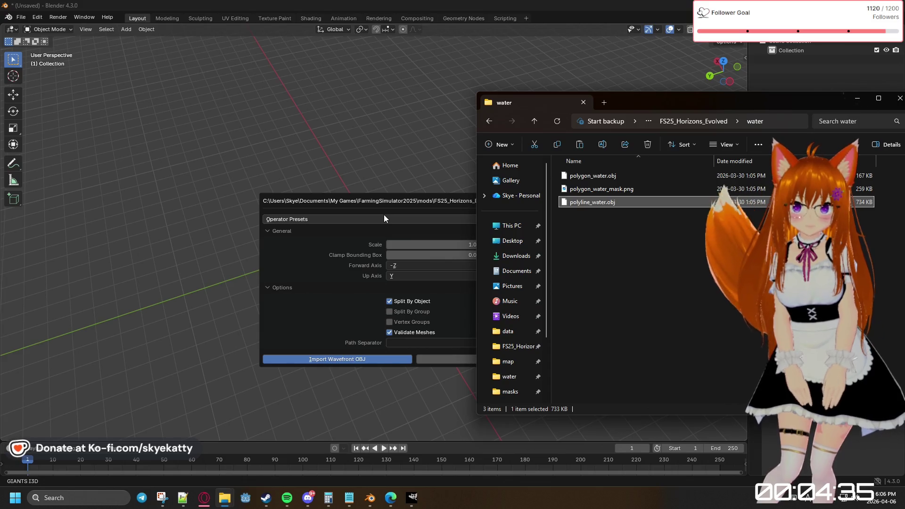
{"action": "left_click", "coordinate": [319, 256]}
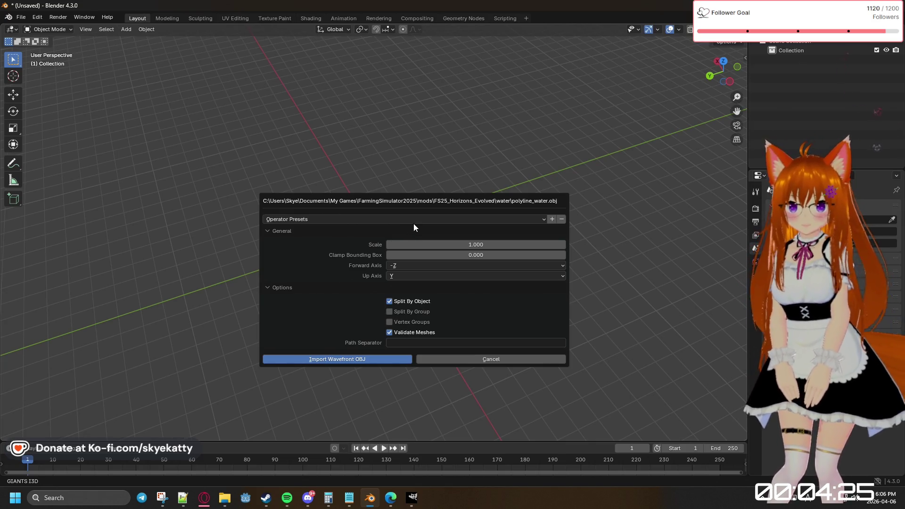
{"action": "left_click", "coordinate": [510, 219]}
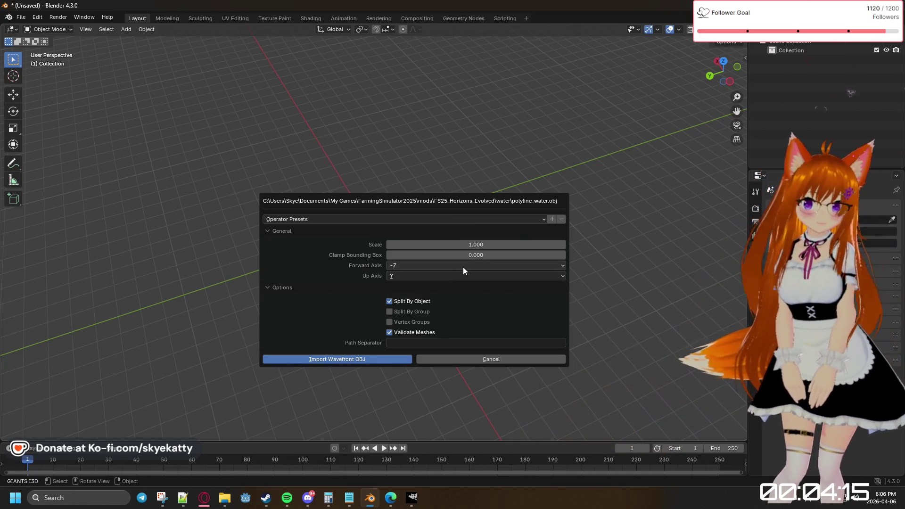
{"action": "left_click", "coordinate": [378, 360]}
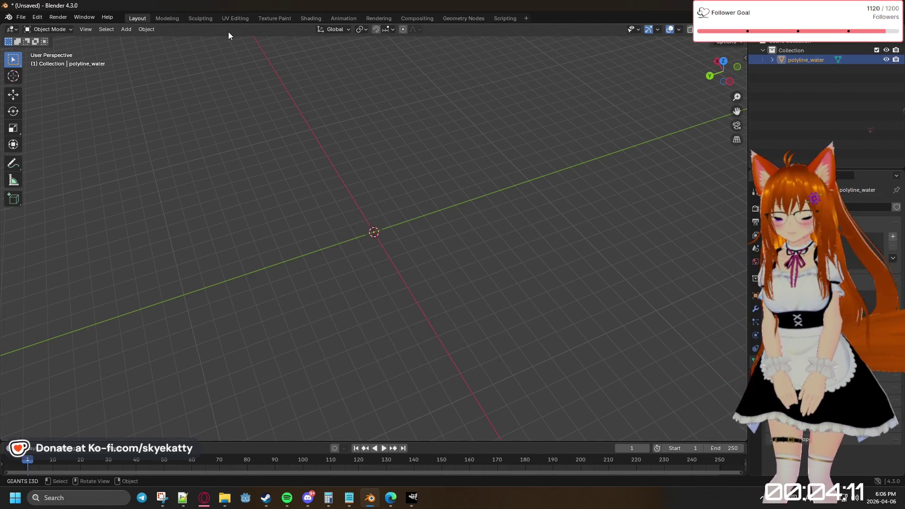
Toggle edit mode on polyline_water, then orbit to find the ribbon and select it
{"action": "key", "text": "Tab"}
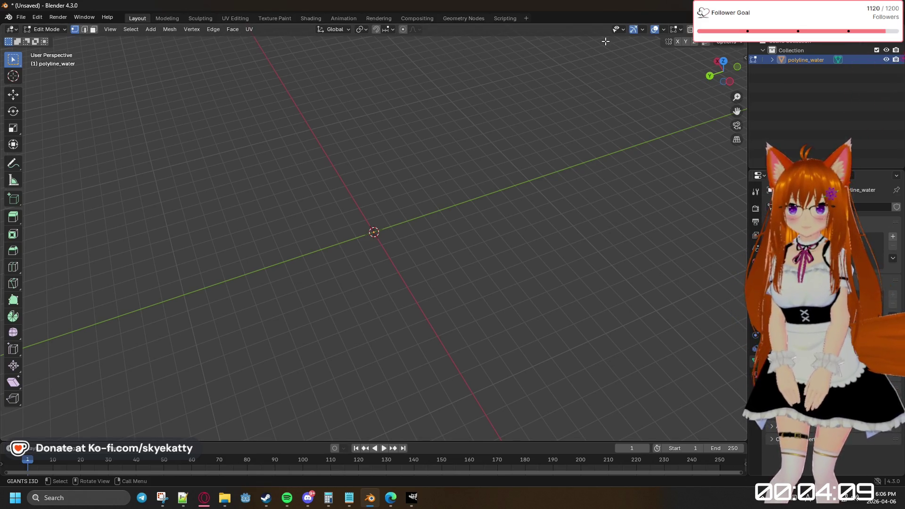
{"action": "key", "text": "Tab"}
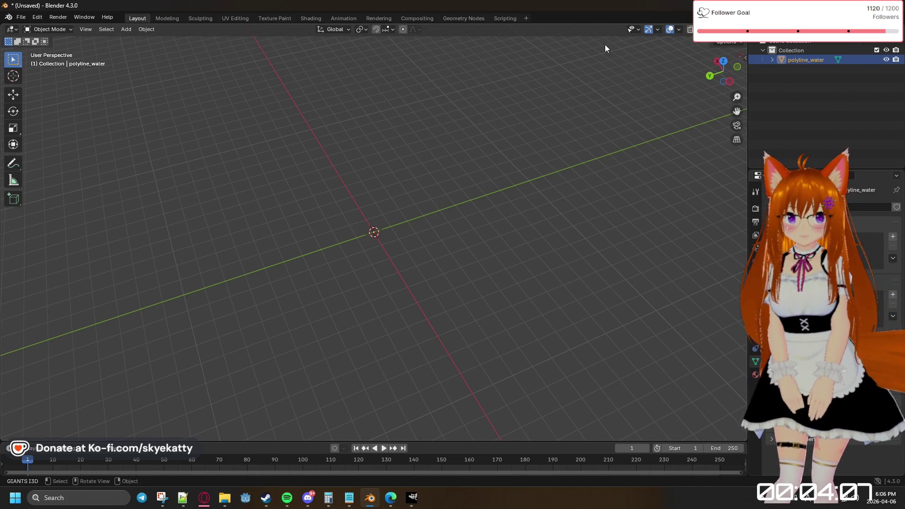
{"action": "right_click", "coordinate": [526, 133]}
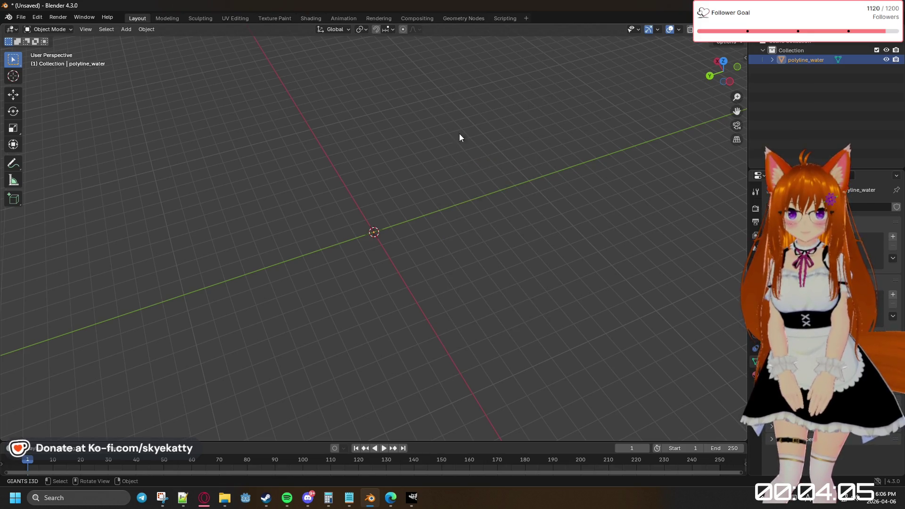
{"action": "left_click", "coordinate": [409, 108]}
{"action": "mouse_move", "coordinate": [409, 110]}
{"action": "middle_mouse_down"}
{"action": "mouse_move", "coordinate": [370, 87]}
{"action": "mouse_move", "coordinate": [333, 115]}
{"action": "mouse_move", "coordinate": [397, 105]}
{"action": "mouse_move", "coordinate": [401, 93]}
{"action": "mouse_move", "coordinate": [446, 114]}
{"action": "mouse_move", "coordinate": [463, 82]}
{"action": "mouse_move", "coordinate": [448, 136]}
{"action": "mouse_move", "coordinate": [425, 130]}
{"action": "mouse_move", "coordinate": [428, 77]}
{"action": "middle_mouse_up"}
{"action": "left_click", "coordinate": [259, 78]}
Inspect the ribbon from several angles and expand polyline_water in the Outliner to reveal its mesh data
{"action": "mouse_move", "coordinate": [443, 137]}
{"action": "middle_mouse_down"}
{"action": "mouse_move", "coordinate": [247, 111]}
{"action": "mouse_move", "coordinate": [160, 167]}
{"action": "mouse_move", "coordinate": [445, 222]}
{"action": "mouse_move", "coordinate": [265, 170]}
{"action": "mouse_move", "coordinate": [317, 249]}
{"action": "mouse_move", "coordinate": [481, 119]}
{"action": "mouse_move", "coordinate": [442, 334]}
{"action": "middle_mouse_up"}
{"action": "mouse_move", "coordinate": [391, 345]}
{"action": "middle_mouse_down"}
{"action": "mouse_move", "coordinate": [428, 317]}
{"action": "mouse_move", "coordinate": [371, 271]}
{"action": "middle_mouse_up"}
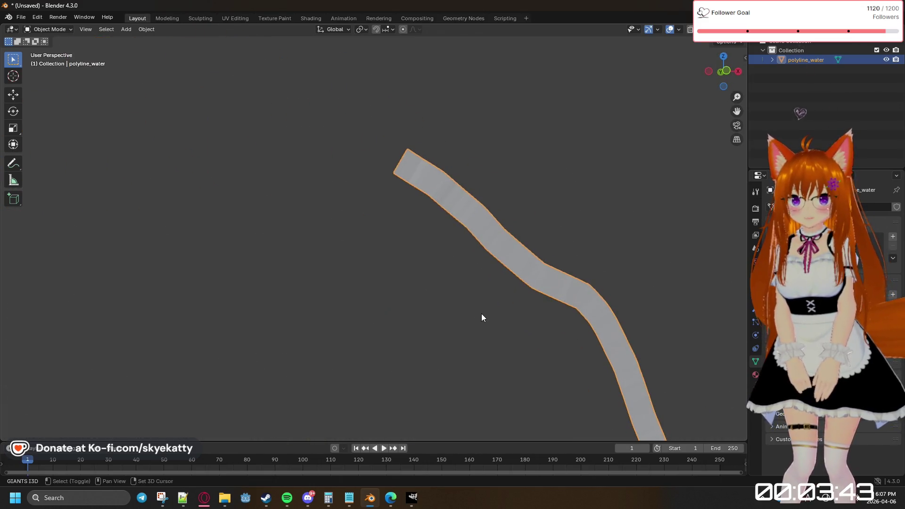
{"action": "middle_click_drag", "start_coordinate": [482, 313], "coordinate": [245, 261], "text": "shift"}
{"action": "mouse_move", "coordinate": [402, 302]}
{"action": "middle_mouse_down"}
{"action": "mouse_move", "coordinate": [288, 93]}
{"action": "mouse_move", "coordinate": [312, 148]}
{"action": "mouse_move", "coordinate": [328, 141]}
{"action": "middle_mouse_up"}
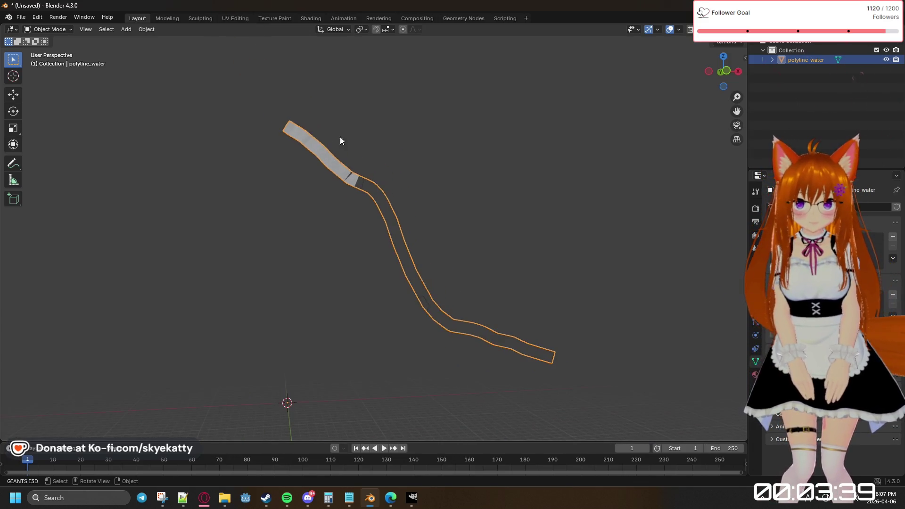
{"action": "scroll", "coordinate": [396, 125], "scroll_direction": "up", "scroll_amount": 1}
{"action": "scroll", "coordinate": [395, 125], "scroll_direction": "up", "scroll_amount": 1}
{"action": "scroll", "coordinate": [395, 125], "scroll_direction": "up", "scroll_amount": 1}
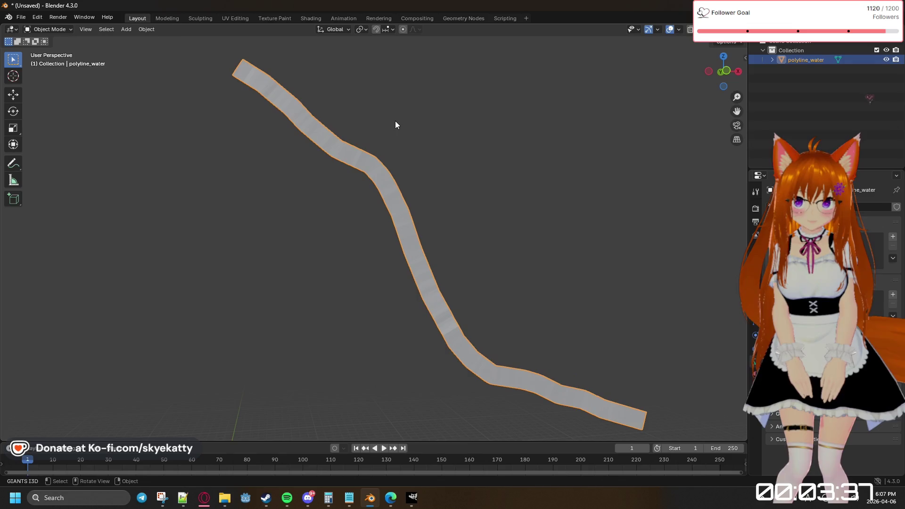
{"action": "scroll", "coordinate": [395, 125], "scroll_direction": "up", "scroll_amount": 2}
{"action": "scroll", "coordinate": [395, 125], "scroll_direction": "down", "scroll_amount": 1}
{"action": "scroll", "coordinate": [395, 126], "scroll_direction": "down", "scroll_amount": 2}
{"action": "scroll", "coordinate": [396, 125], "scroll_direction": "down", "scroll_amount": 2}
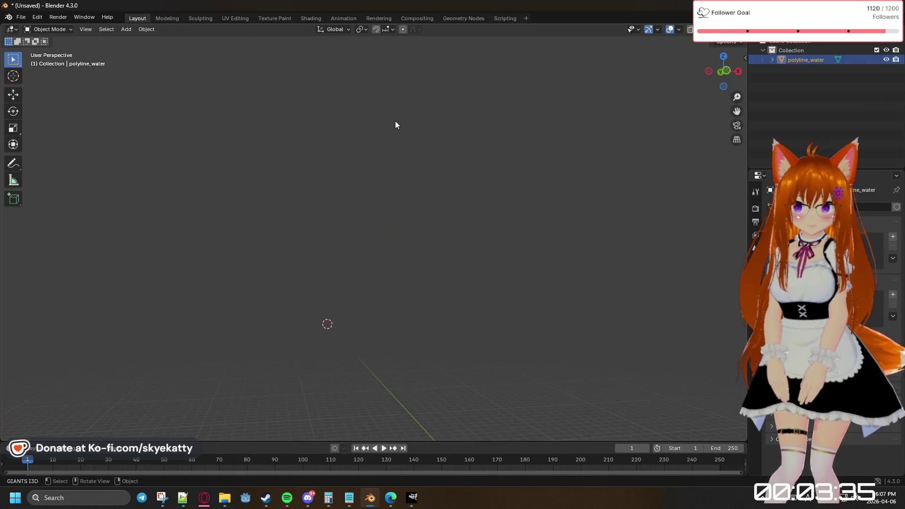
{"action": "scroll", "coordinate": [395, 125], "scroll_direction": "down", "scroll_amount": 2}
{"action": "scroll", "coordinate": [395, 125], "scroll_direction": "down", "scroll_amount": 1}
{"action": "scroll", "coordinate": [395, 125], "scroll_direction": "down", "scroll_amount": 1}
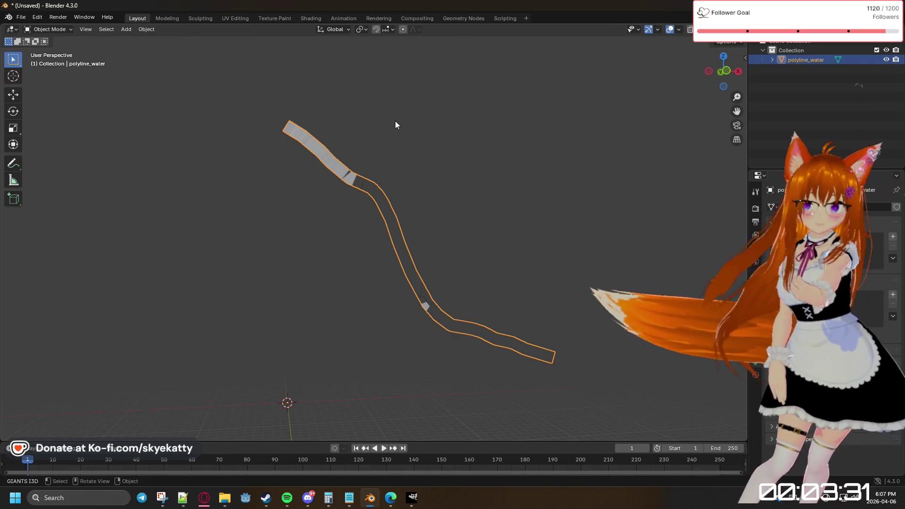
{"action": "mouse_move", "coordinate": [402, 117]}
{"action": "middle_mouse_down"}
{"action": "mouse_move", "coordinate": [427, 77]}
{"action": "mouse_move", "coordinate": [556, 84]}
{"action": "mouse_move", "coordinate": [459, 196]}
{"action": "mouse_move", "coordinate": [366, 172]}
{"action": "mouse_move", "coordinate": [257, 113]}
{"action": "mouse_move", "coordinate": [245, 119]}
{"action": "mouse_move", "coordinate": [394, 149]}
{"action": "mouse_move", "coordinate": [375, 139]}
{"action": "mouse_move", "coordinate": [439, 170]}
{"action": "middle_mouse_up"}
{"action": "left_click", "coordinate": [773, 60]}
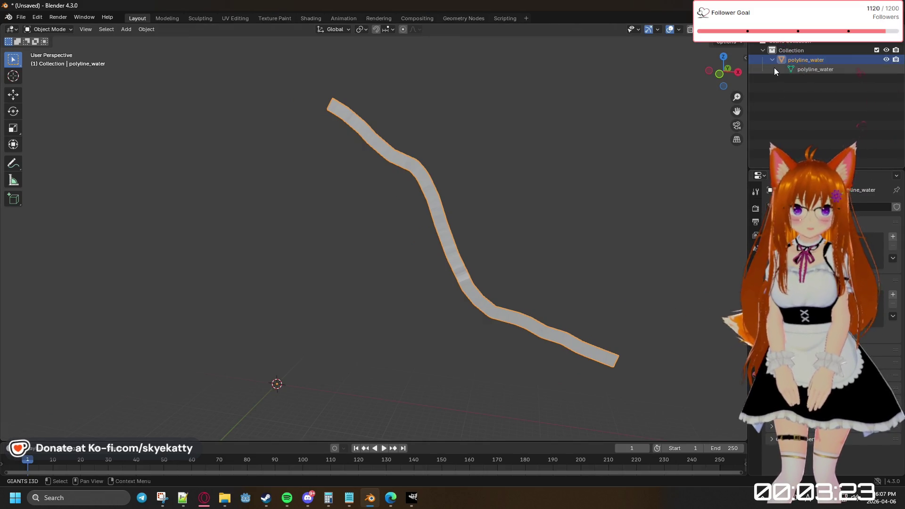
{"action": "key", "text": "ctrl+z"}
{"action": "key", "text": "ctrl+shift+z"}
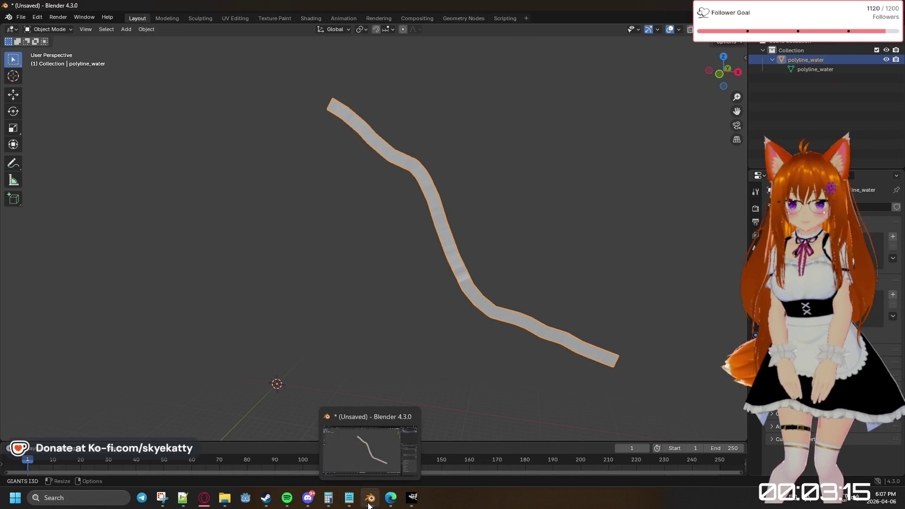
{"action": "mouse_move", "coordinate": [224, 498]}
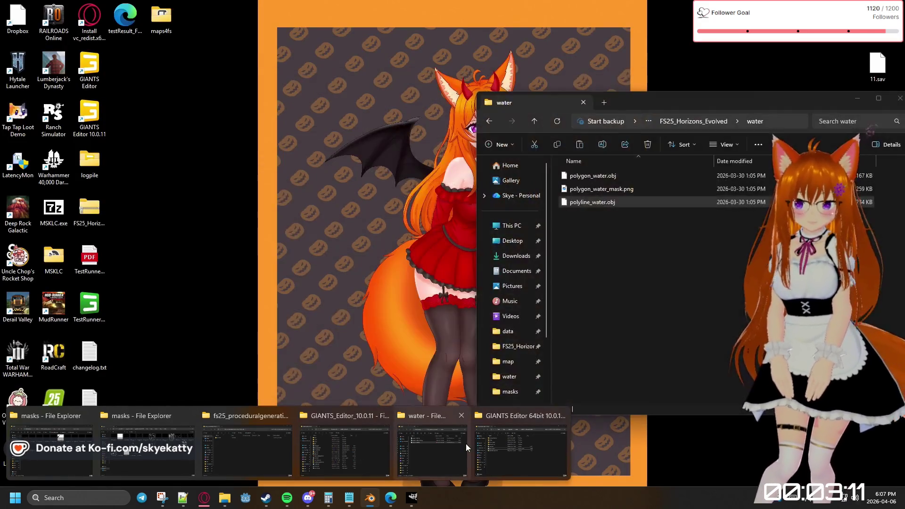
Drag polygon_water.obj from the water folder into Blender and confirm the Wavefront OBJ import next to the ribbon
{"action": "left_click", "coordinate": [466, 443]}
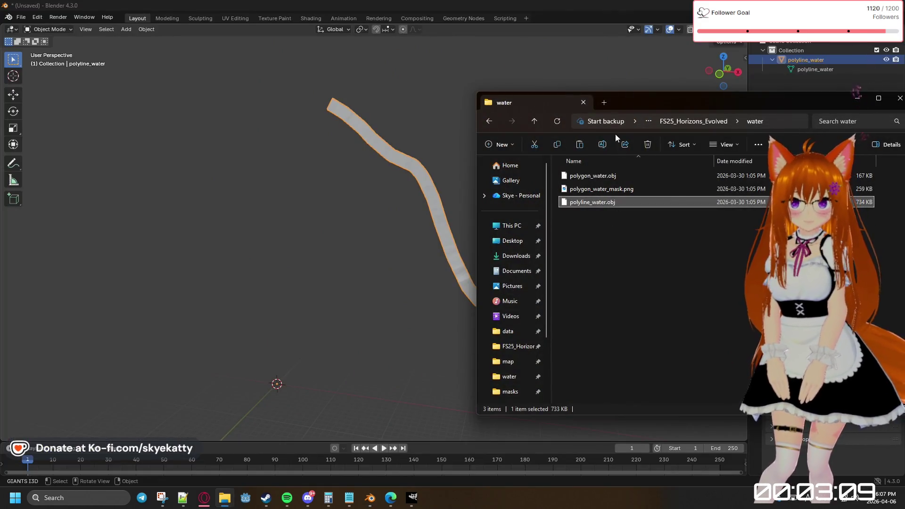
{"action": "left_click_drag", "start_coordinate": [640, 106], "coordinate": [611, 211]}
{"action": "left_click_drag", "start_coordinate": [579, 265], "coordinate": [357, 305]}
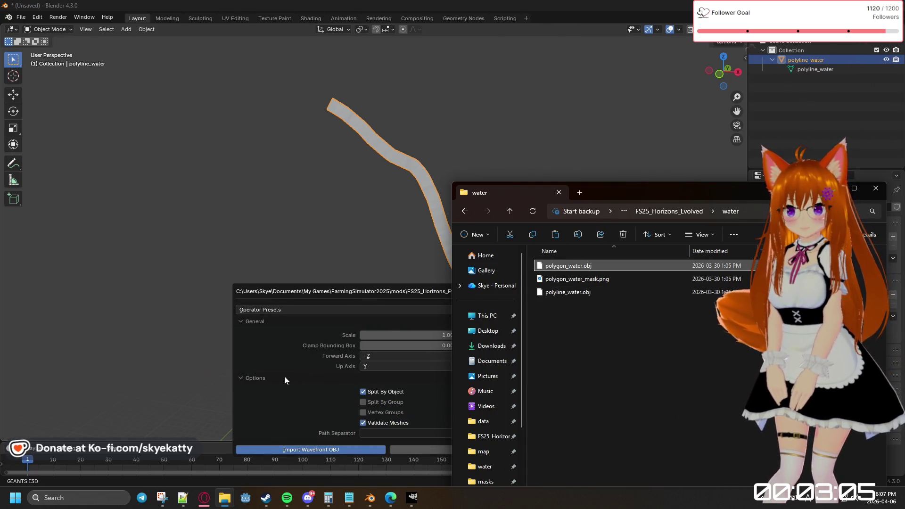
{"action": "left_click", "coordinate": [344, 448]}
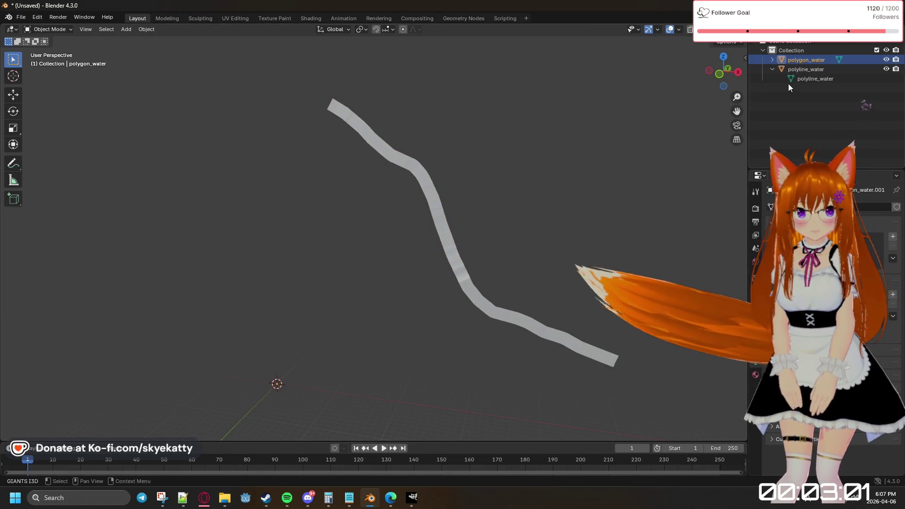
Expand polygon_water in the Outliner and compare its polygon_water.001 mesh with the polyline_water mesh
{"action": "left_click", "coordinate": [774, 60]}
{"action": "left_click", "coordinate": [814, 70]}
{"action": "left_click", "coordinate": [820, 85]}
{"action": "left_click", "coordinate": [821, 67]}
{"action": "left_click", "coordinate": [821, 69]}
Select only the polyline_water object, delete it with X, then select polygon_water
{"action": "left_click", "coordinate": [823, 84]}
{"action": "left_click", "coordinate": [822, 79]}
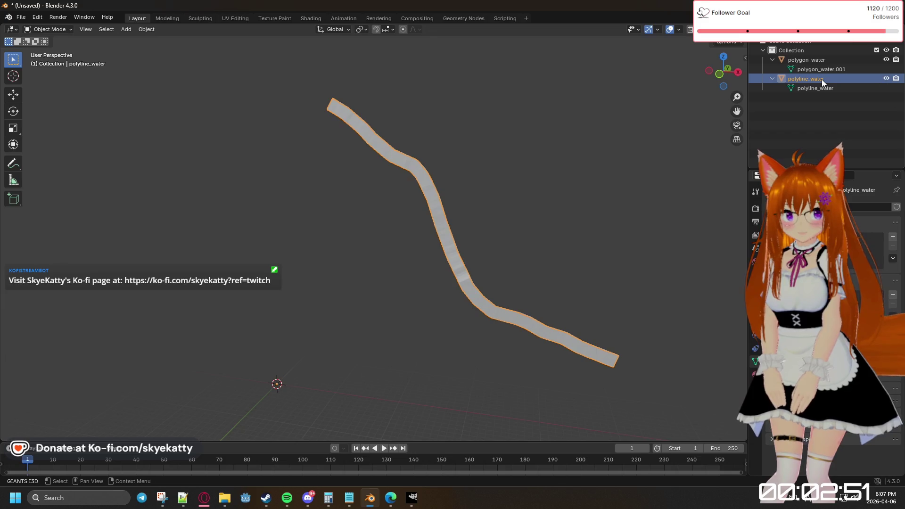
{"action": "key", "text": "x"}
{"action": "left_click", "coordinate": [812, 61]}
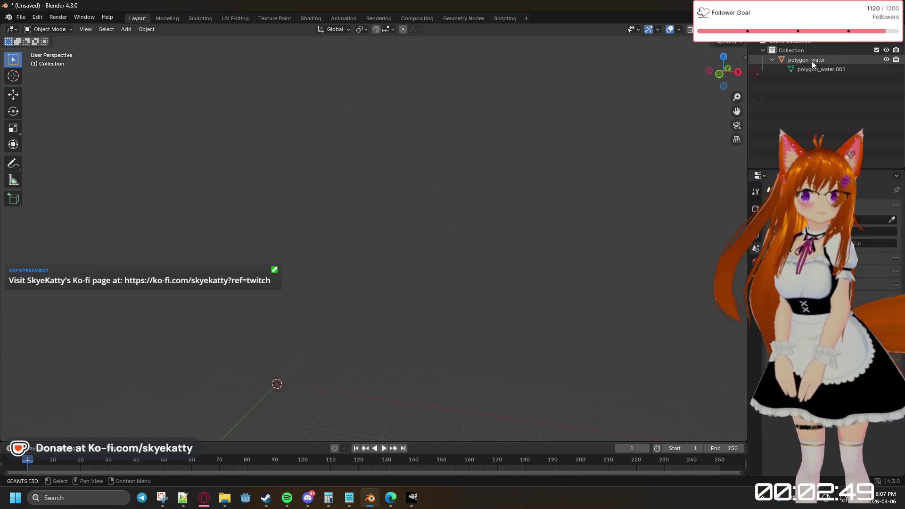
Delete the water folder from the FS25_Horizons_Evolved mod folder
{"action": "key", "text": "x"}
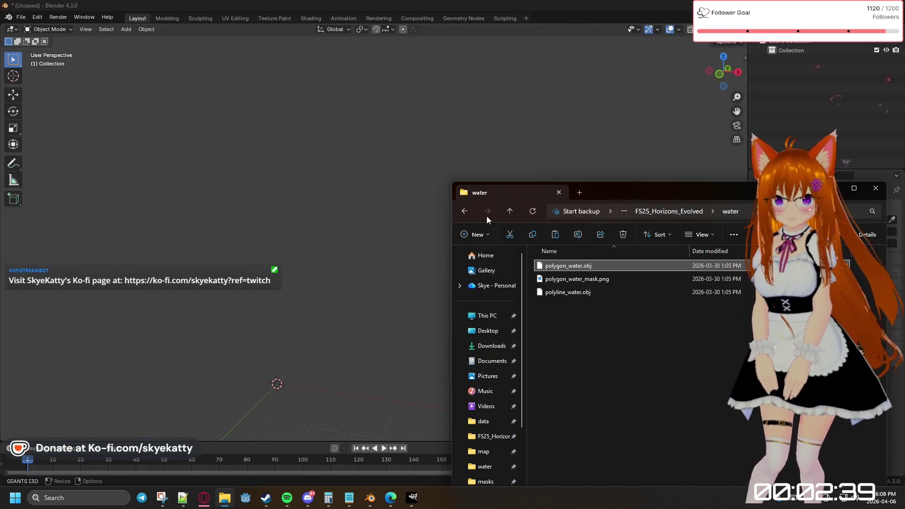
{"action": "left_click", "coordinate": [464, 211]}
{"action": "left_click", "coordinate": [570, 385]}
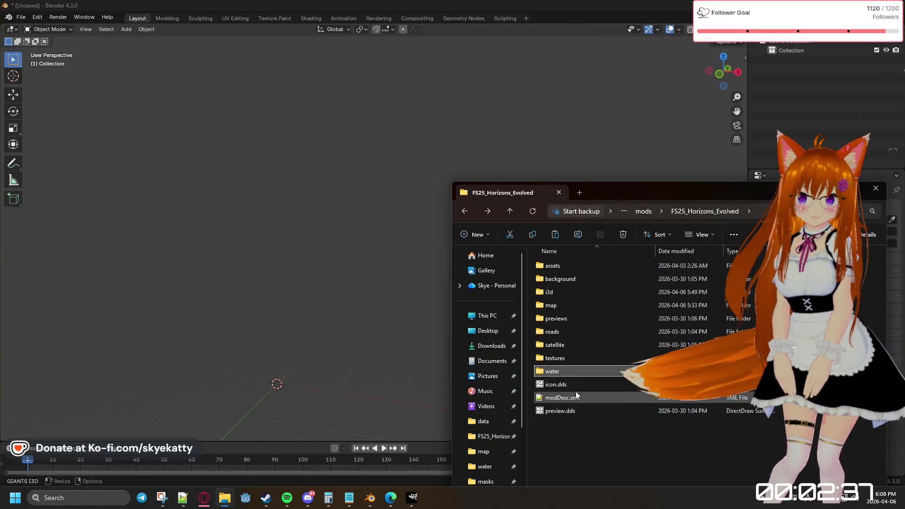
{"action": "left_click", "coordinate": [563, 373]}
{"action": "key", "text": "Delete"}
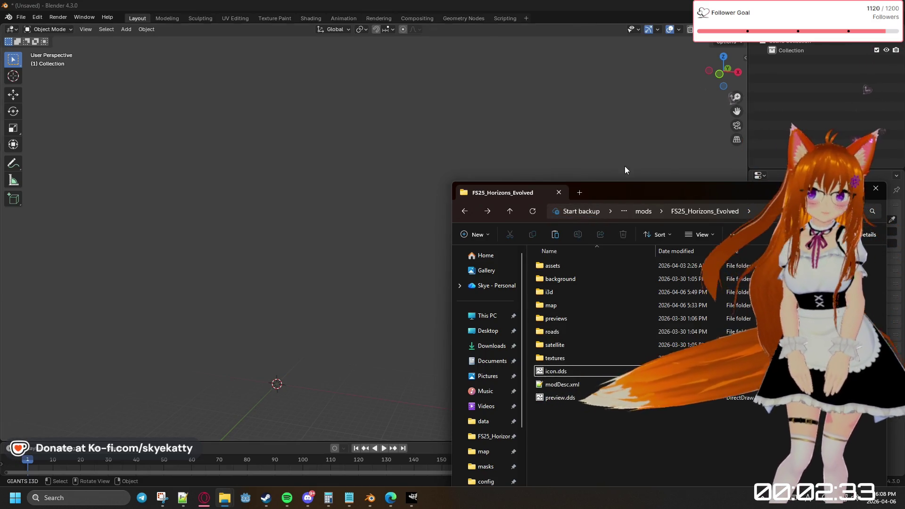
Move the Explorer window fully into view and get Blender out of the way
{"action": "left_click_drag", "start_coordinate": [561, 187], "coordinate": [427, 137]}
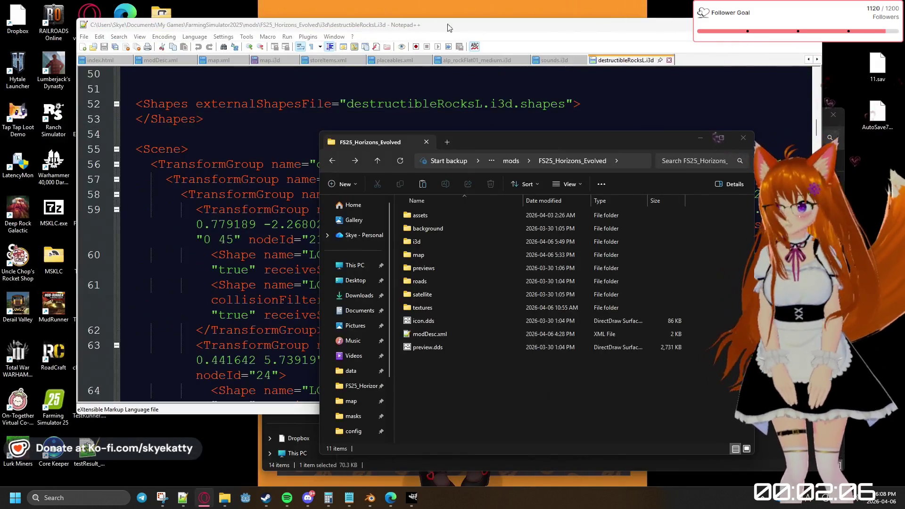
{"action": "left_click", "coordinate": [407, 28]}
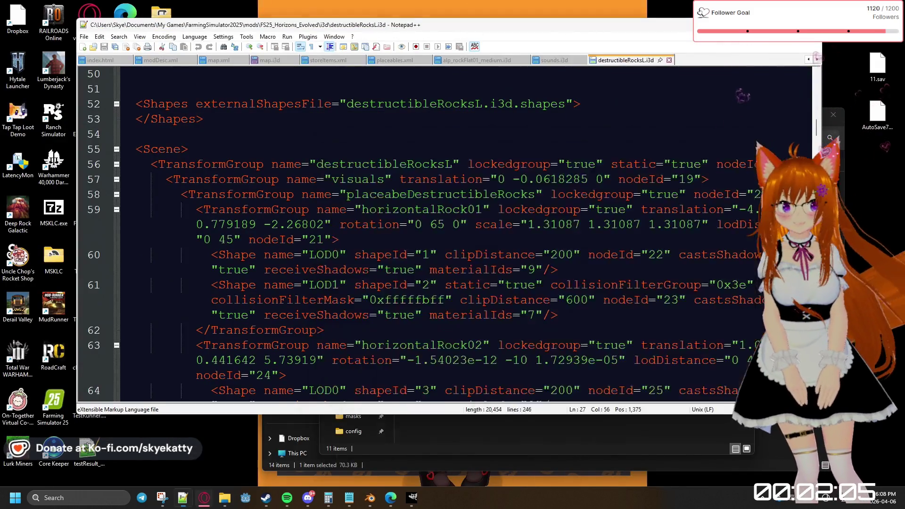
Launch GIANTS Editor 10.0.11 from the desktop and start the Open Mod command
{"action": "left_click_drag", "start_coordinate": [407, 29], "coordinate": [476, 29]}
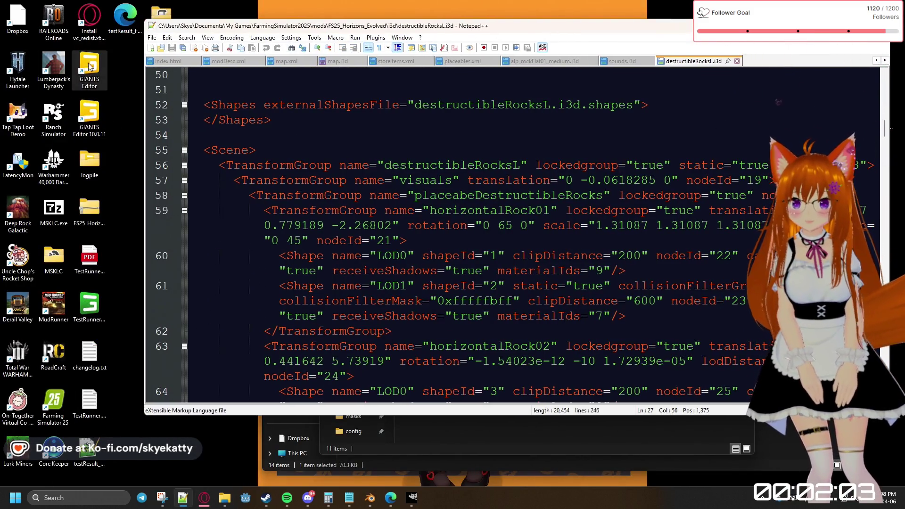
{"action": "left_click", "coordinate": [85, 117]}
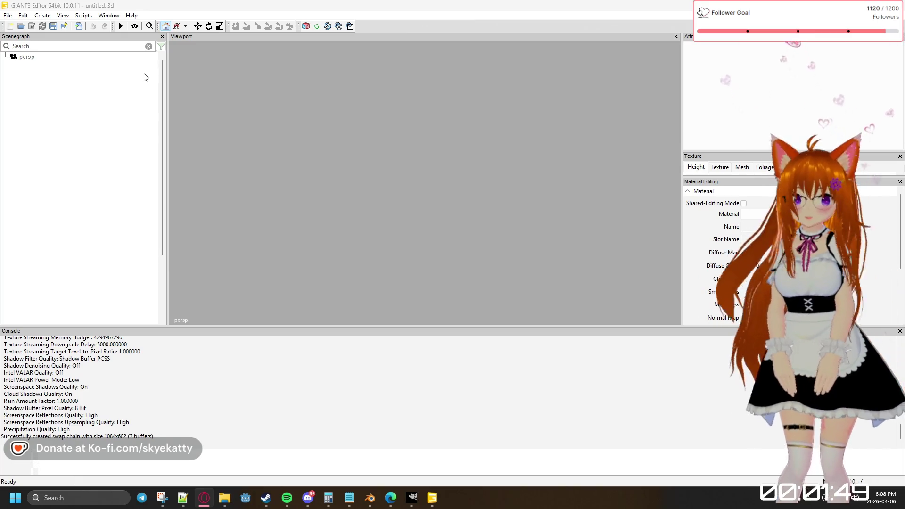
{"action": "left_click", "coordinate": [7, 15]}
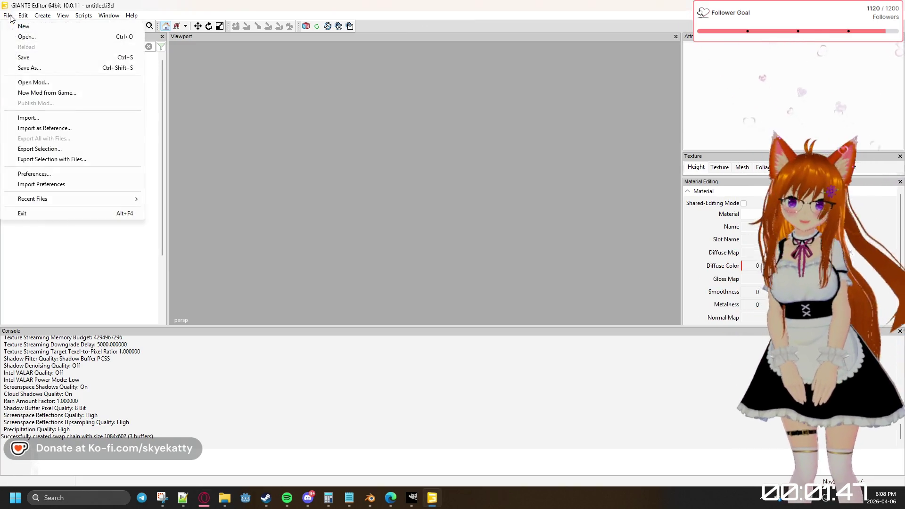
{"action": "left_click", "coordinate": [55, 83]}
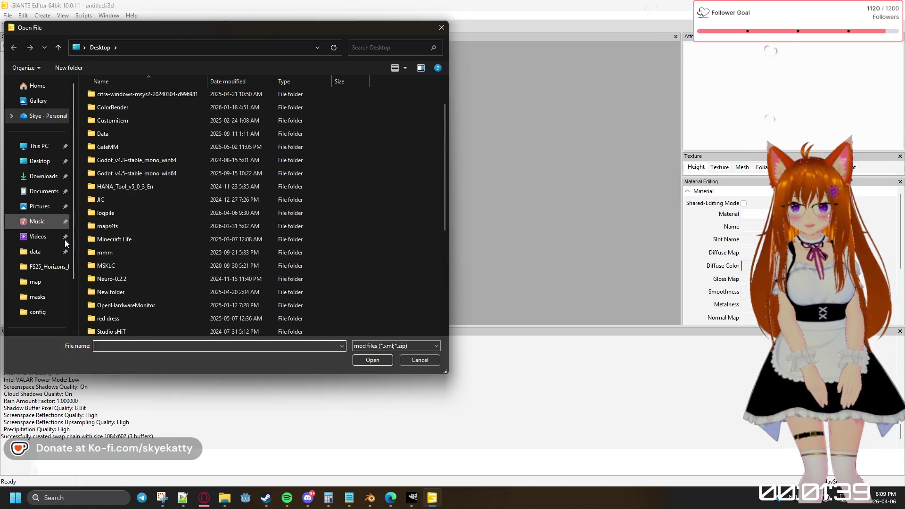
Load FS25_Horizons_Evolved's modDesc.xml and confirm Map: Horizons Evolved
{"action": "left_click", "coordinate": [51, 268]}
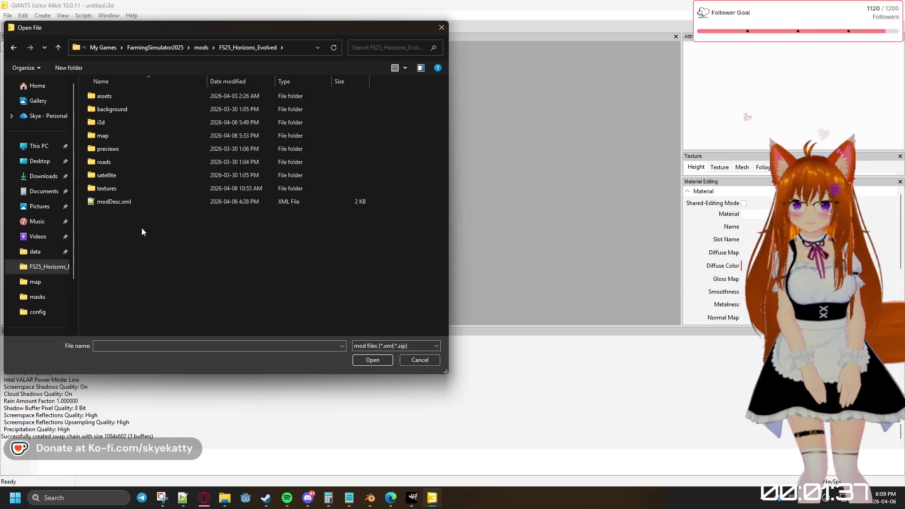
{"action": "left_click", "coordinate": [137, 203]}
{"action": "left_click", "coordinate": [365, 362]}
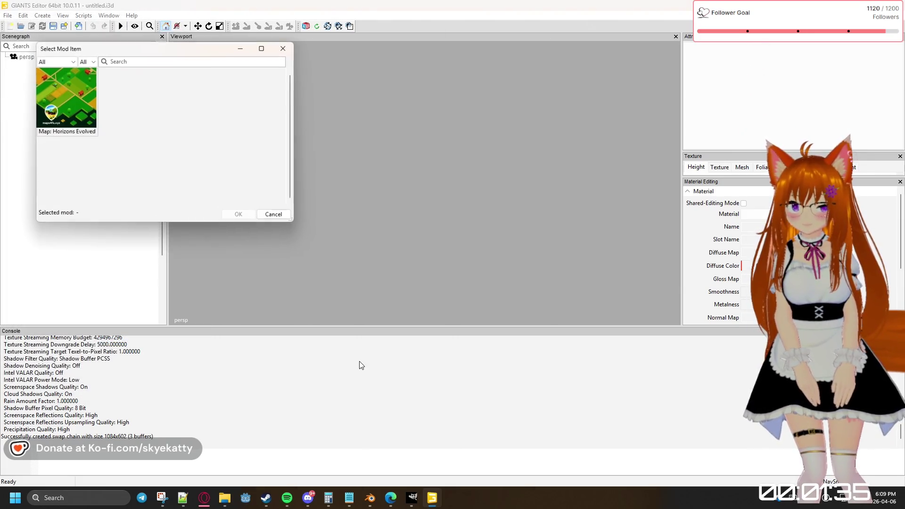
{"action": "left_click", "coordinate": [239, 215]}
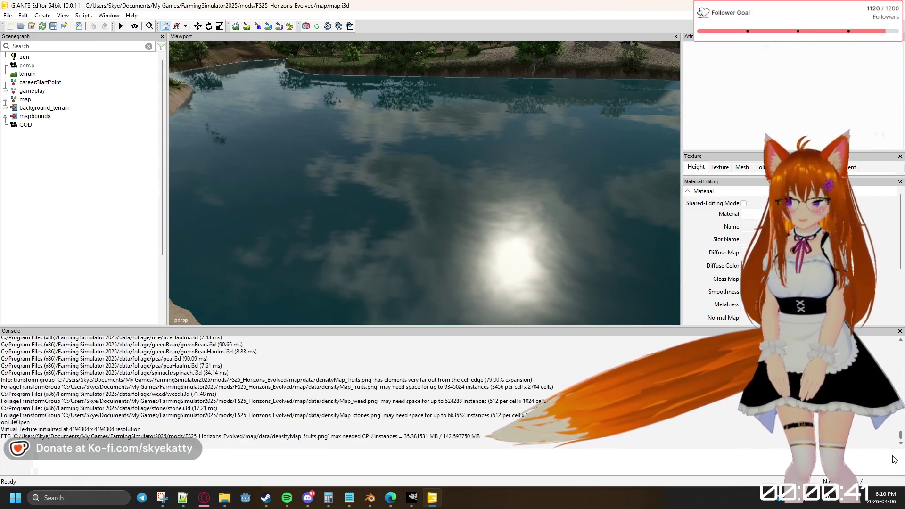
Expand map > waterPlanes > rivers_gen > waterSimulation and select the polyline_water shape
{"action": "left_click", "coordinate": [6, 99]}
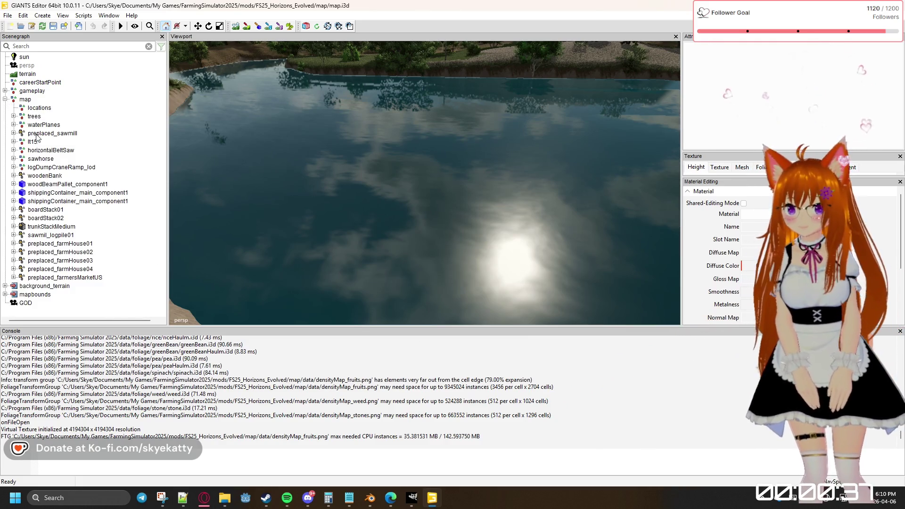
{"action": "left_click", "coordinate": [14, 124]}
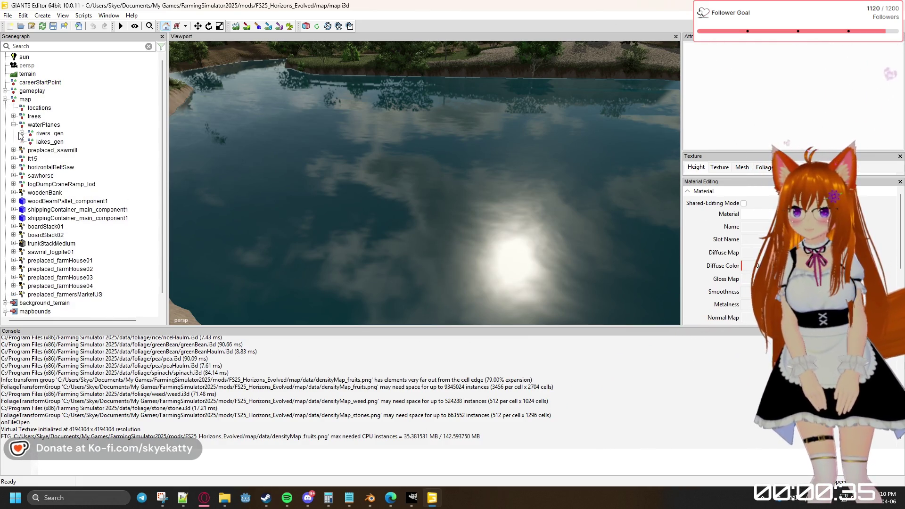
{"action": "left_click", "coordinate": [22, 133]}
{"action": "left_click", "coordinate": [30, 142]}
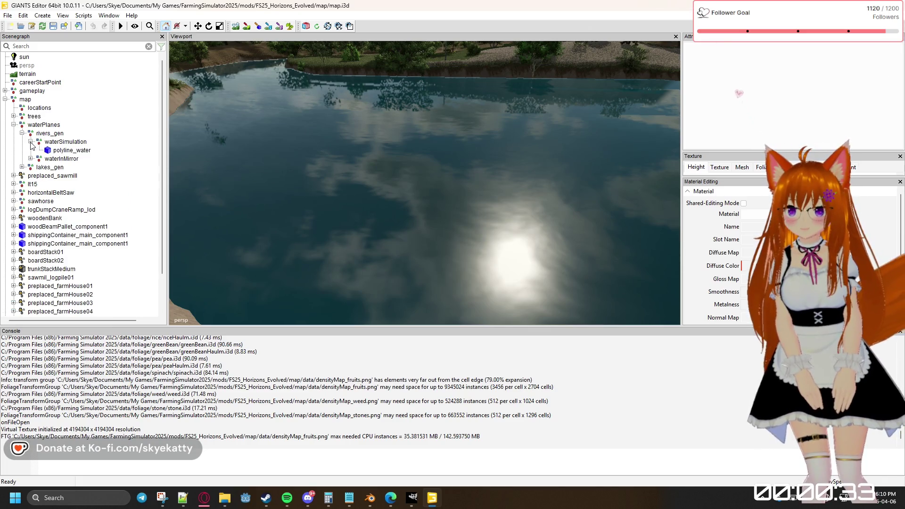
{"action": "left_click", "coordinate": [56, 151]}
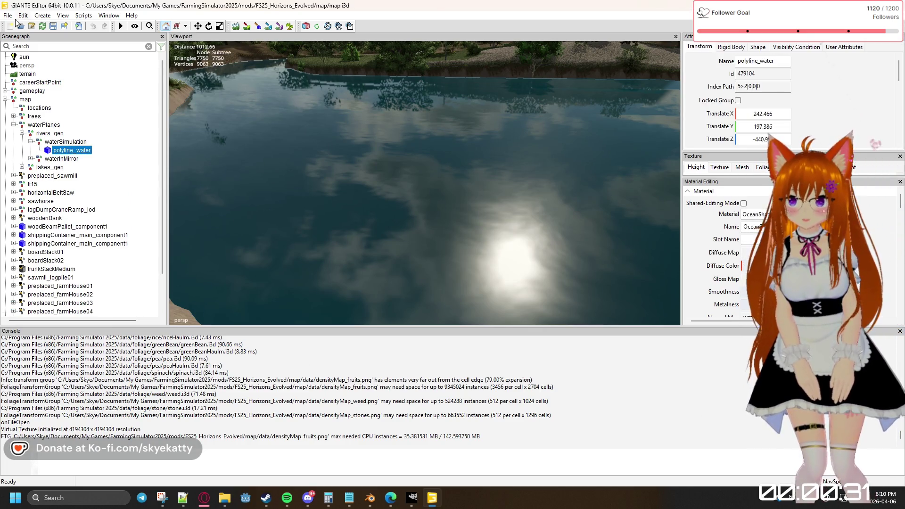
{"action": "left_click", "coordinate": [8, 15]}
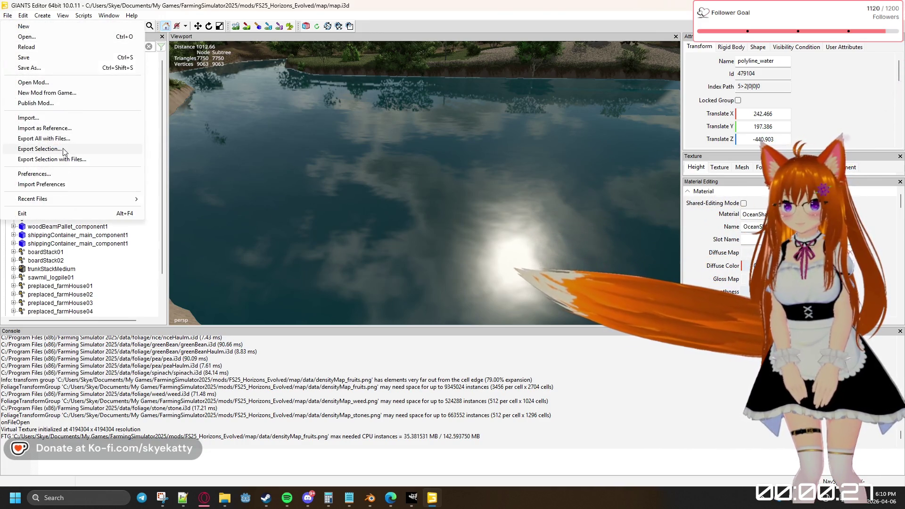
{"action": "left_click", "coordinate": [156, 160]}
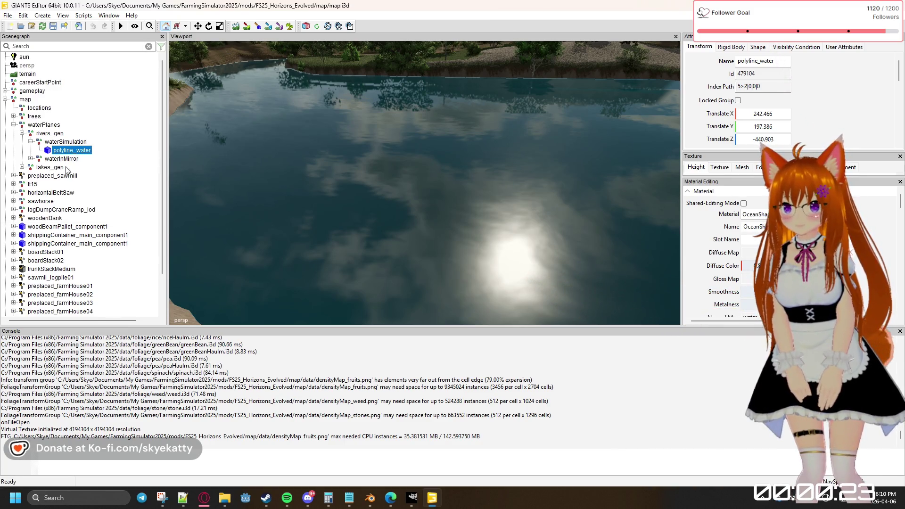
Expand lakes_gen's waterSimulation, select polygon_water and add polyline_water to the selection
{"action": "left_click", "coordinate": [29, 158]}
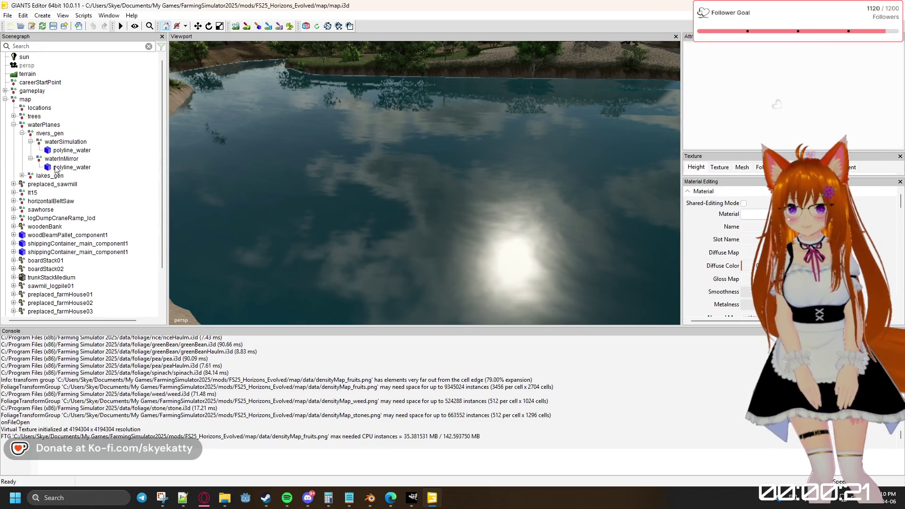
{"action": "left_click", "coordinate": [29, 158]}
{"action": "left_click", "coordinate": [21, 167]}
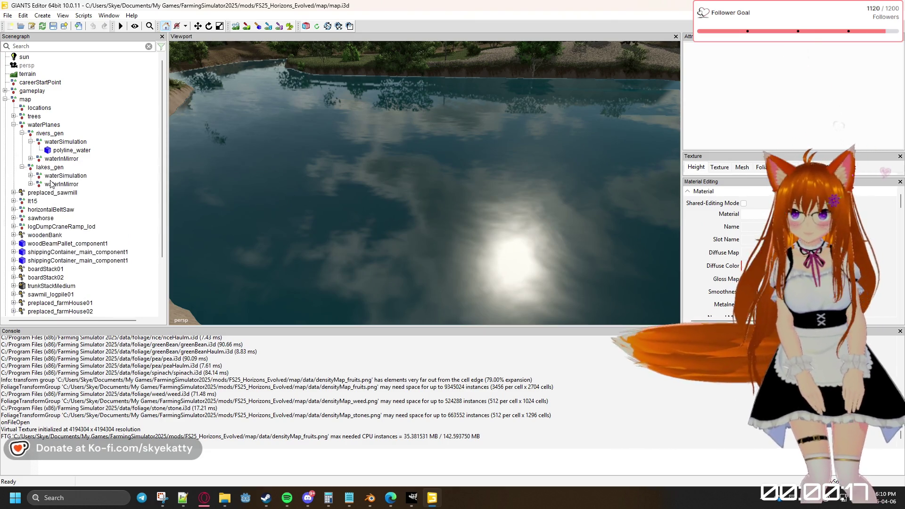
{"action": "left_click", "coordinate": [31, 175]}
{"action": "left_click", "coordinate": [71, 184]}
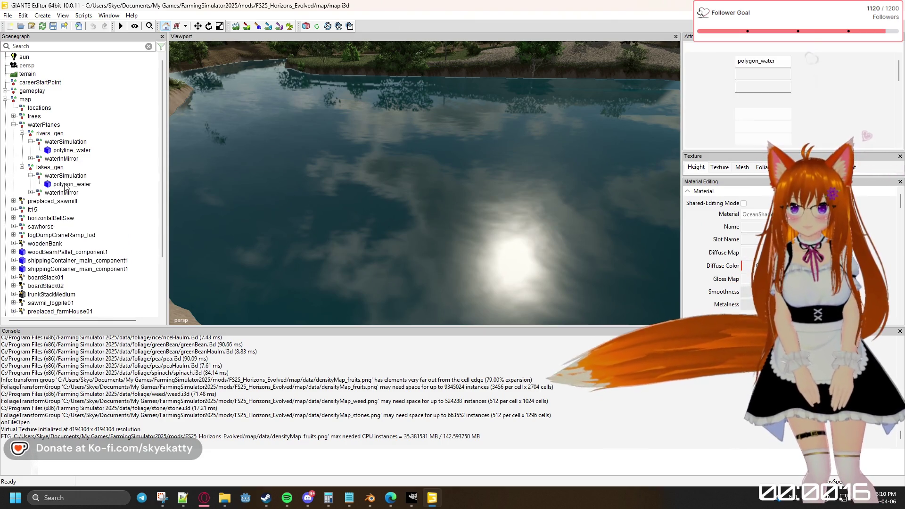
{"action": "left_click", "coordinate": [70, 149], "text": "ctrl"}
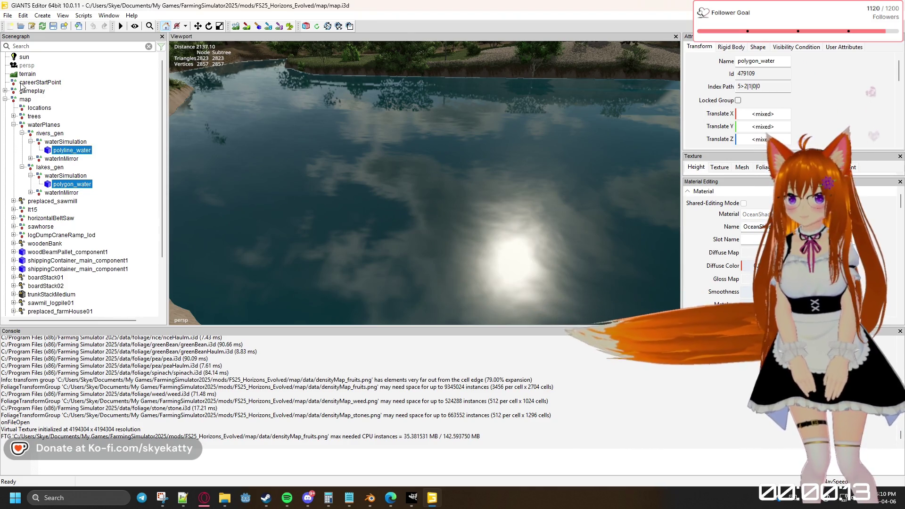
{"action": "left_click", "coordinate": [8, 15]}
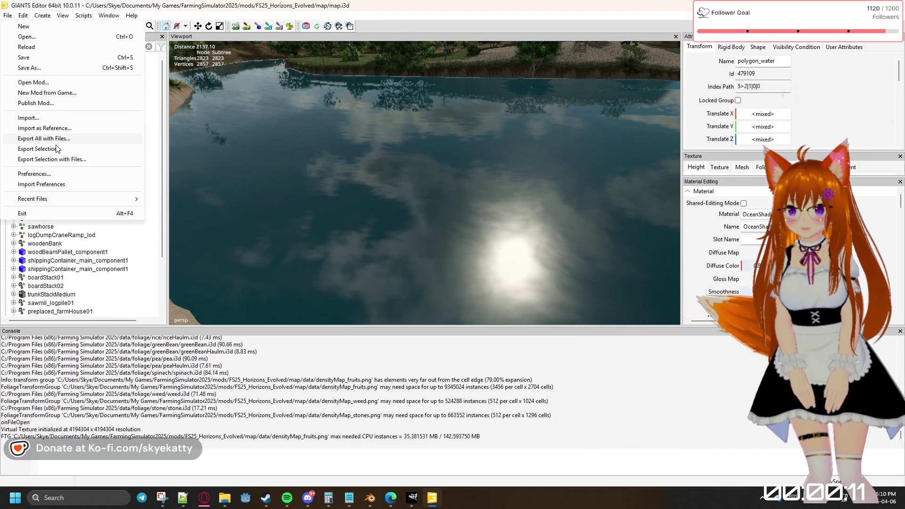
Start Export All with Files and choose Wavefront OBJ as the export format
{"action": "left_click", "coordinate": [58, 150]}
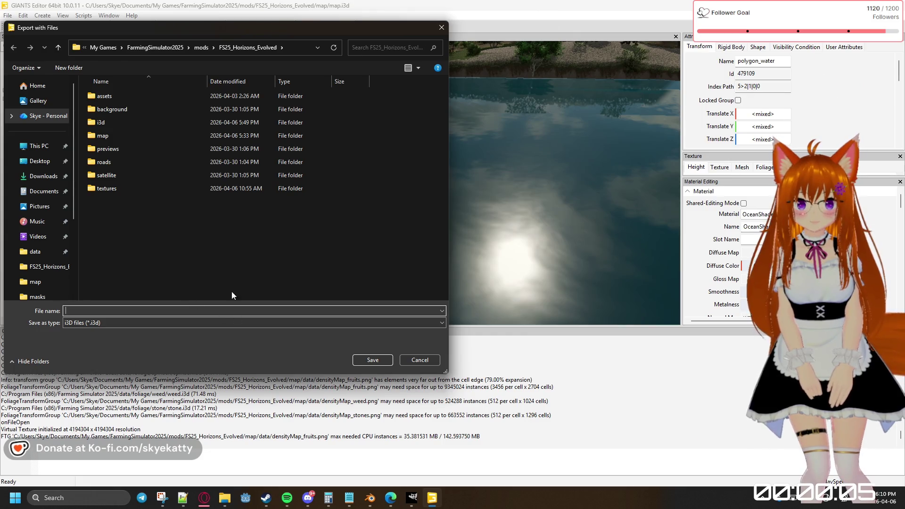
{"action": "left_click", "coordinate": [431, 327]}
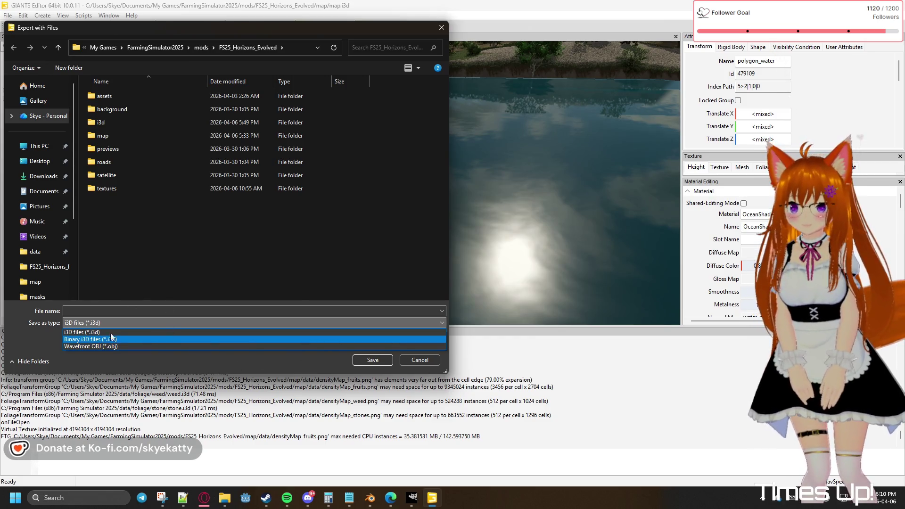
{"action": "left_click", "coordinate": [108, 346]}
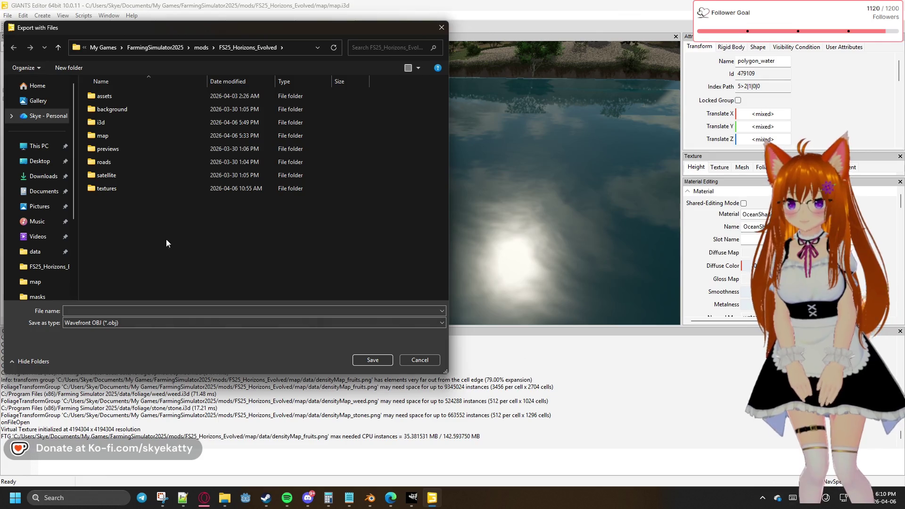
Create a new obj folder in the mod folder and save the export there as water.obj
{"action": "right_click", "coordinate": [175, 226]}
{"action": "left_click", "coordinate": [198, 264]}
{"action": "left_click", "coordinate": [117, 151]}
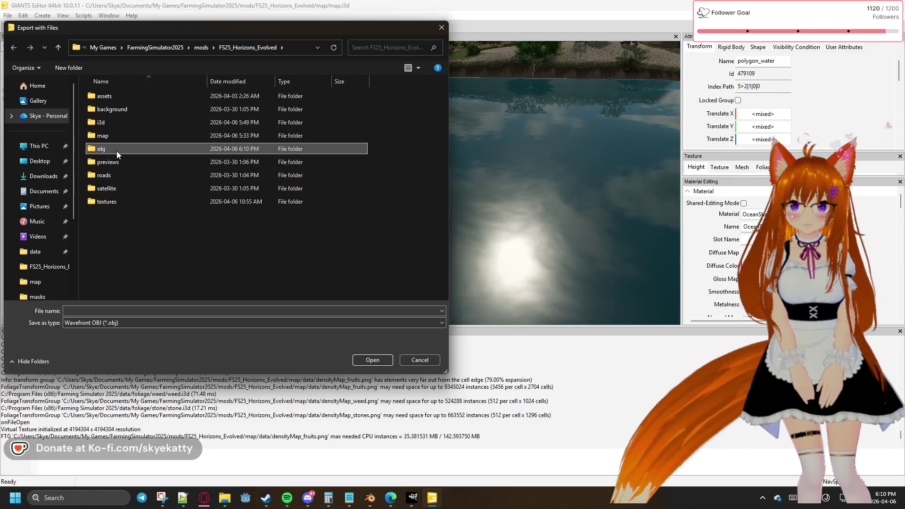
{"action": "double_click", "coordinate": [116, 150]}
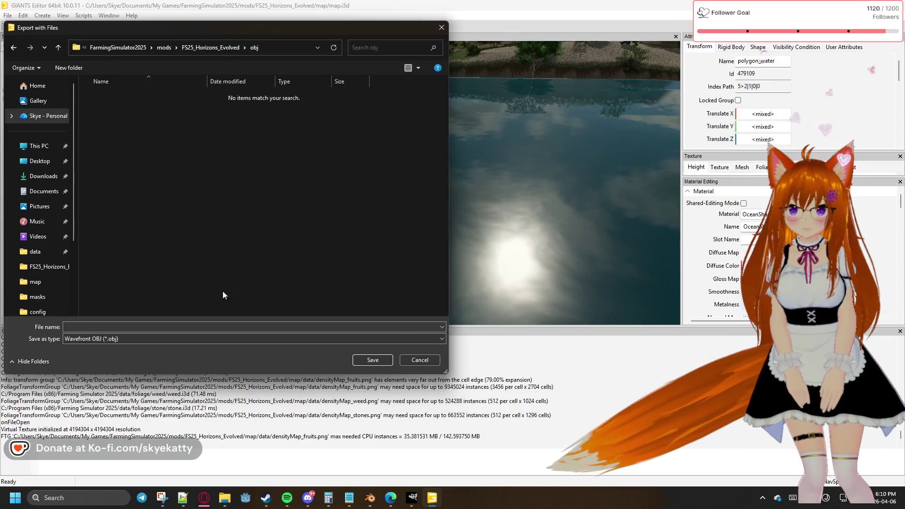
{"action": "left_click", "coordinate": [236, 326]}
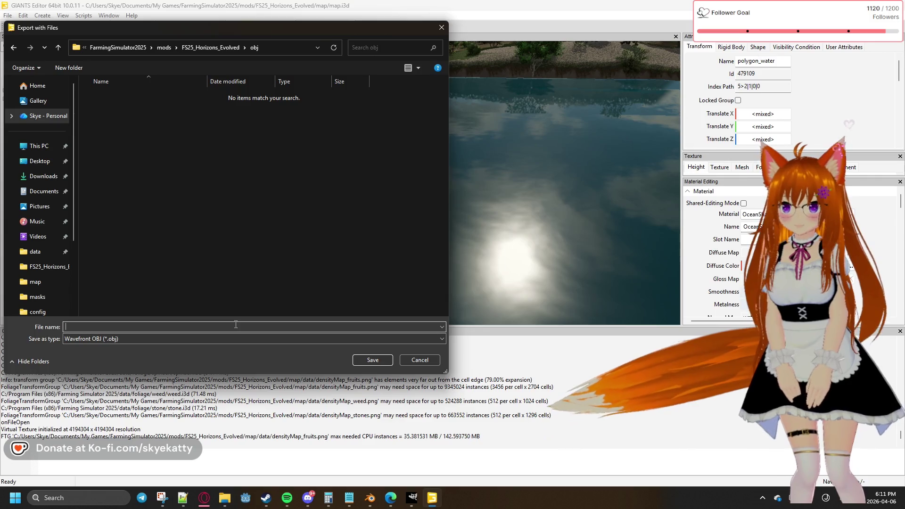
{"action": "type", "text": "water"}
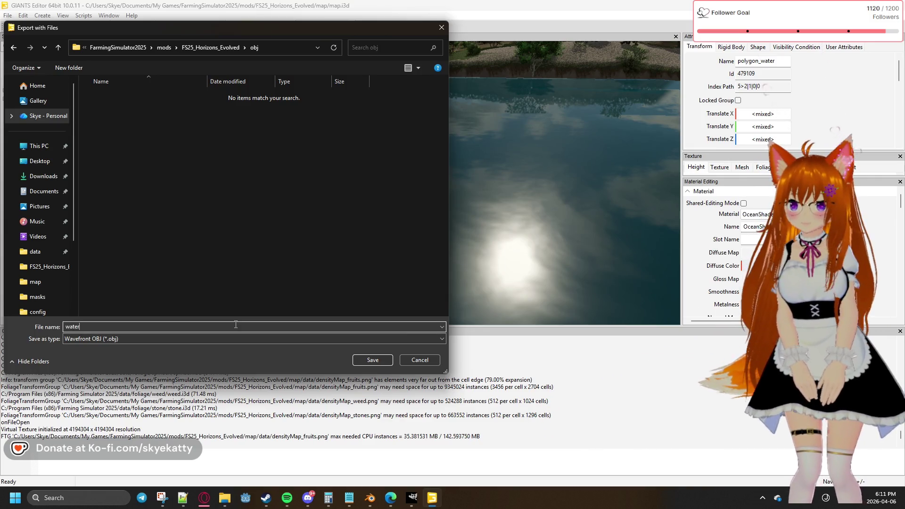
{"action": "key", "text": "Return"}
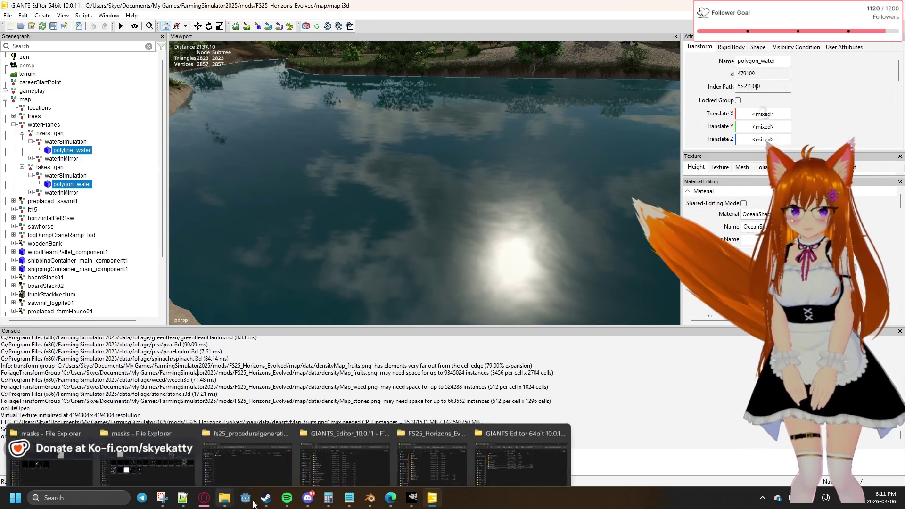
{"action": "mouse_move", "coordinate": [224, 498]}
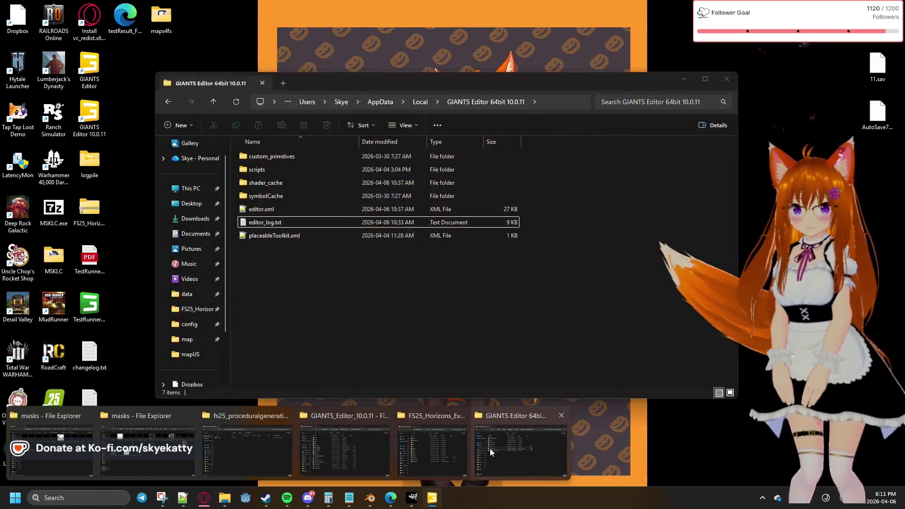
Open the mod's obj folder in Explorer and select the exported water.obj
{"action": "left_click", "coordinate": [490, 449]}
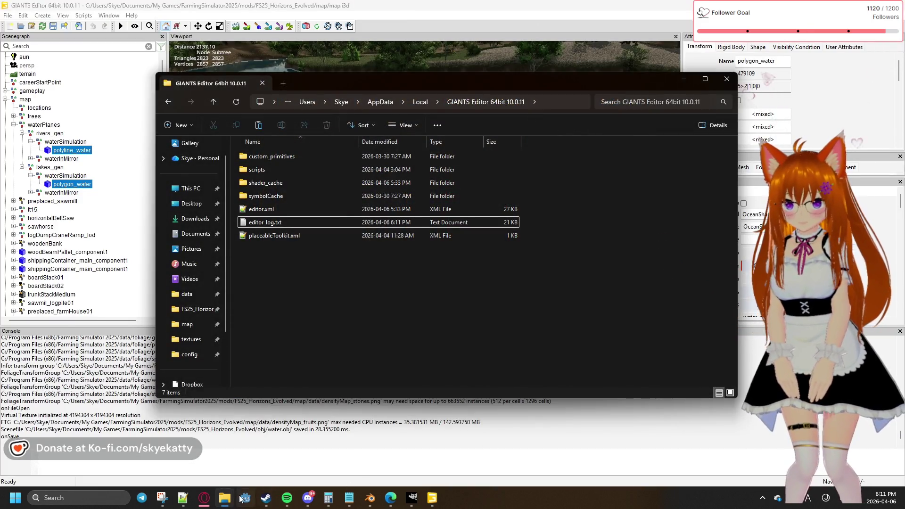
{"action": "mouse_move", "coordinate": [345, 445]}
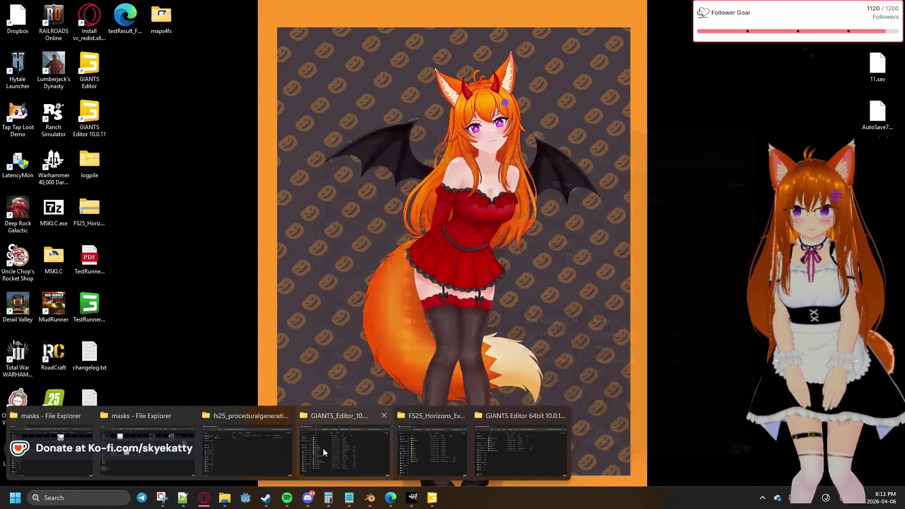
{"action": "left_click", "coordinate": [435, 449]}
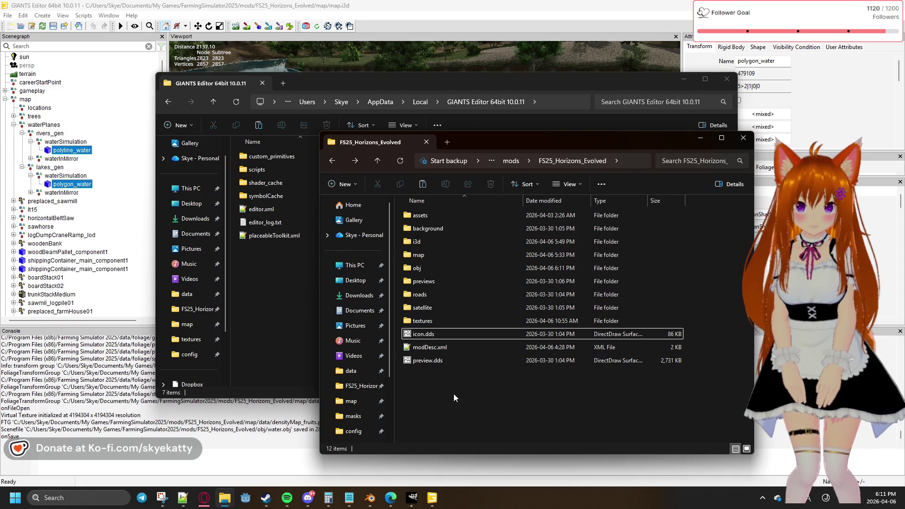
{"action": "double_click", "coordinate": [425, 268]}
{"action": "left_click", "coordinate": [455, 219]}
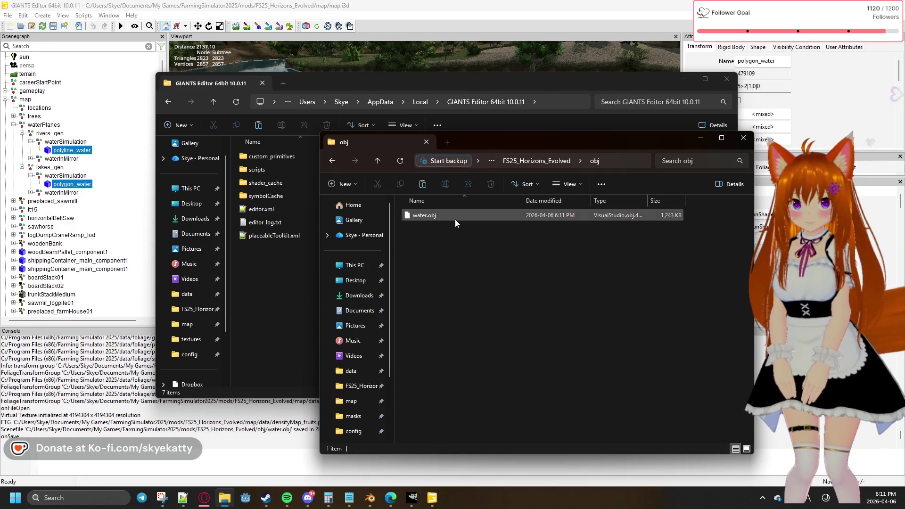
Bring Blender forward and place the obj folder window beside its empty scene
{"action": "left_click_drag", "start_coordinate": [516, 141], "coordinate": [602, 134]}
{"action": "left_click", "coordinate": [370, 498]}
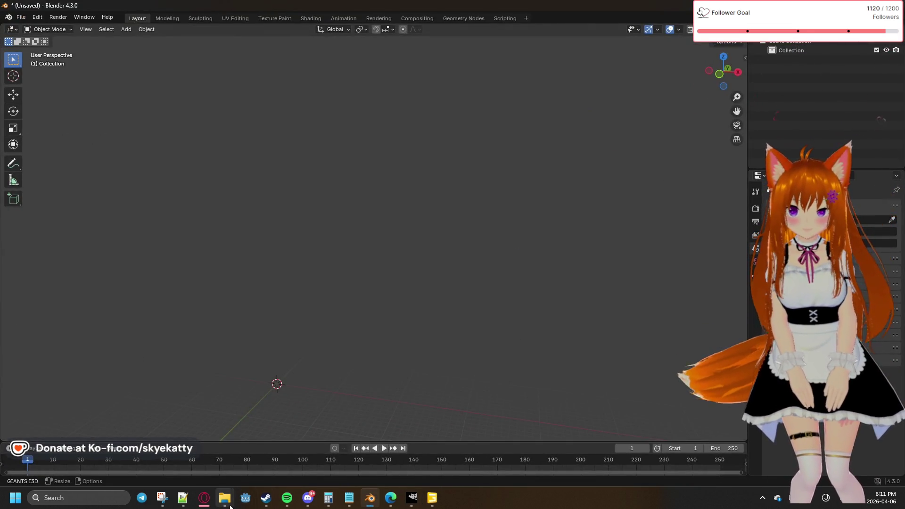
{"action": "mouse_move", "coordinate": [225, 498]}
{"action": "left_click", "coordinate": [451, 453]}
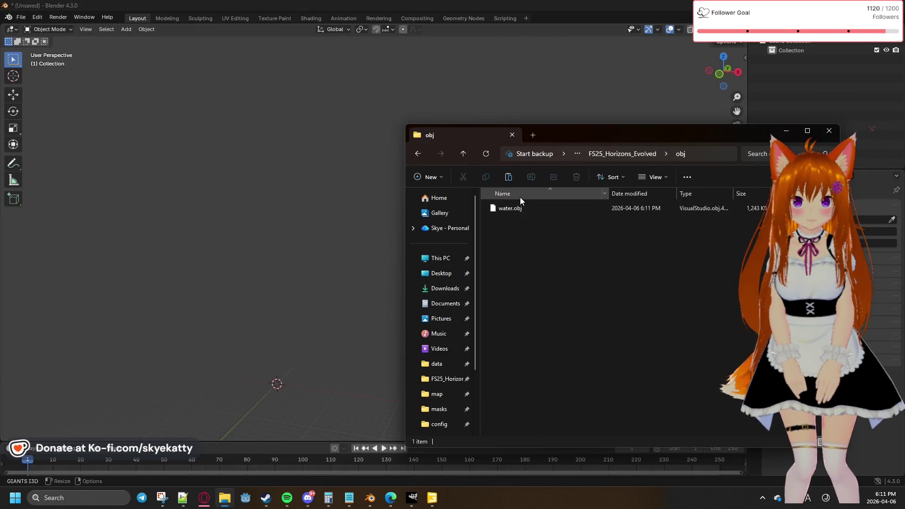
{"action": "left_click_drag", "start_coordinate": [531, 135], "coordinate": [664, 151]}
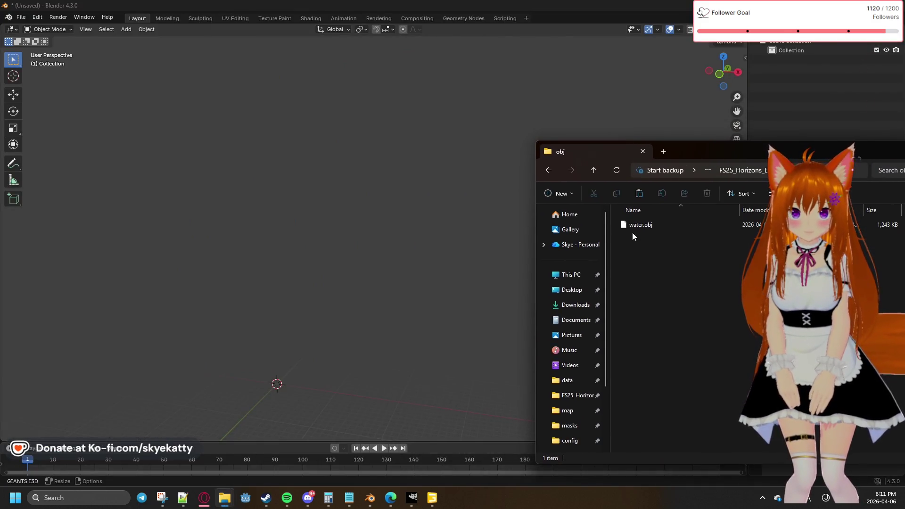
Drop water.obj into the Blender viewport and confirm the Wavefront OBJ import
{"action": "left_click_drag", "start_coordinate": [636, 225], "coordinate": [307, 358]}
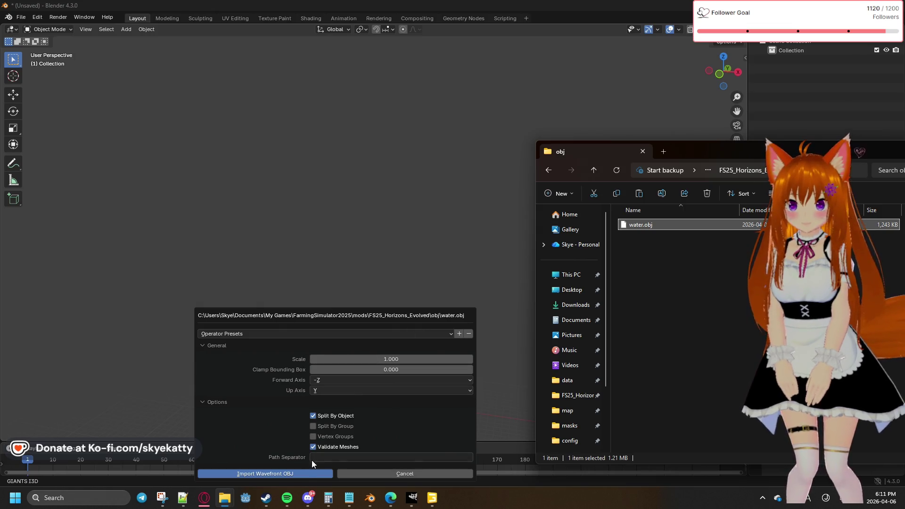
{"action": "left_click", "coordinate": [303, 474]}
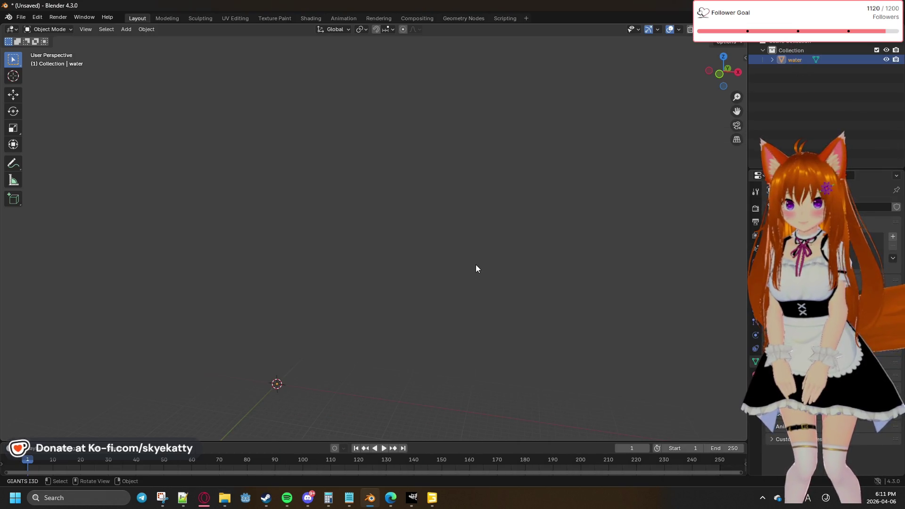
{"action": "right_click", "coordinate": [474, 268]}
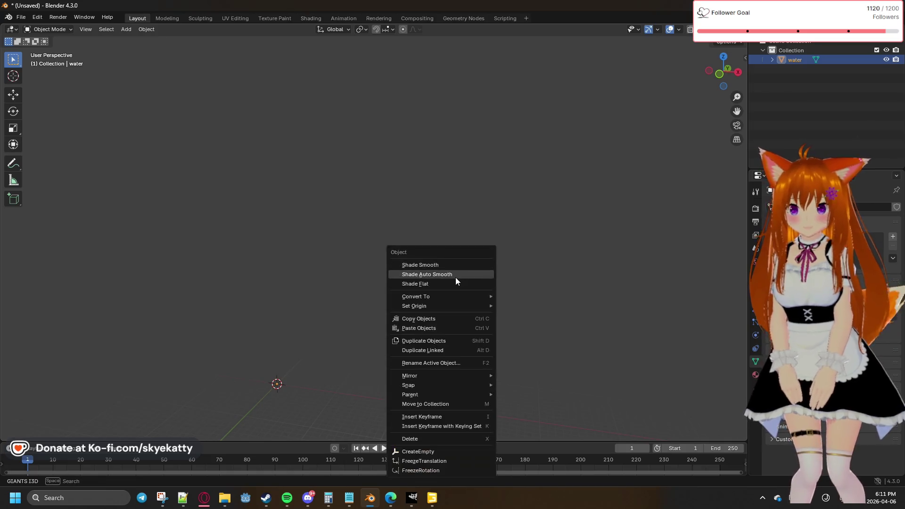
{"action": "left_click", "coordinate": [406, 251]}
{"action": "middle_click_drag", "start_coordinate": [407, 252], "coordinate": [362, 294]}
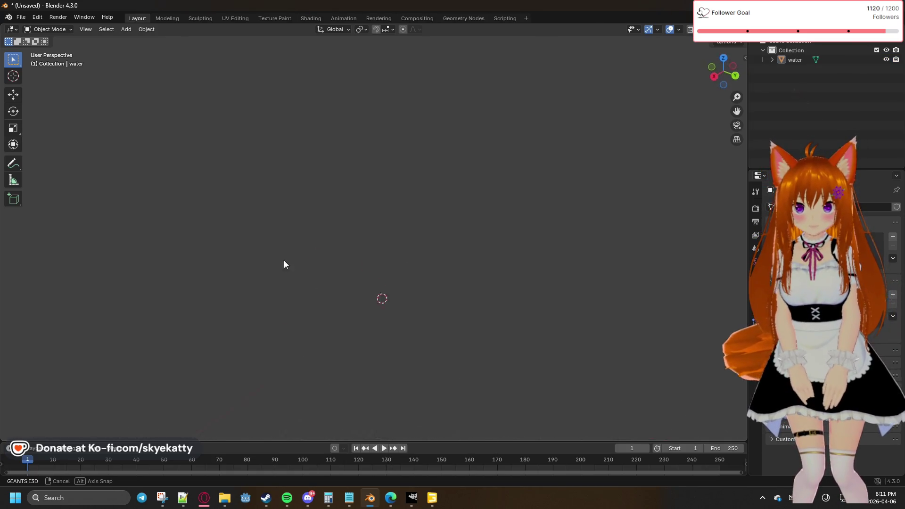
{"action": "middle_click_drag", "start_coordinate": [284, 267], "coordinate": [278, 234]}
Select the imported water object and its mesh in the Outliner while orbiting to look for it
{"action": "left_click", "coordinate": [806, 61]}
{"action": "mouse_move", "coordinate": [654, 146]}
{"action": "middle_mouse_down"}
{"action": "mouse_move", "coordinate": [503, 220]}
{"action": "mouse_move", "coordinate": [498, 237]}
{"action": "middle_mouse_up"}
{"action": "left_click", "coordinate": [772, 59]}
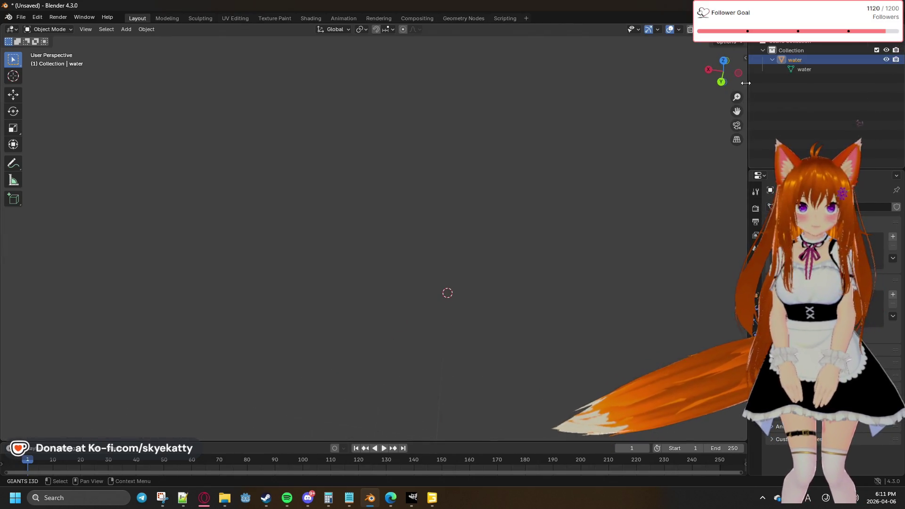
{"action": "left_click", "coordinate": [804, 70]}
{"action": "scroll", "coordinate": [559, 221], "scroll_direction": "down", "scroll_amount": 3}
{"action": "mouse_move", "coordinate": [559, 221]}
{"action": "middle_mouse_down"}
{"action": "mouse_move", "coordinate": [530, 243]}
{"action": "mouse_move", "coordinate": [545, 250]}
{"action": "middle_mouse_up"}
{"action": "mouse_move", "coordinate": [336, 261]}
{"action": "middle_mouse_down"}
{"action": "mouse_move", "coordinate": [425, 257]}
{"action": "mouse_move", "coordinate": [298, 269]}
{"action": "mouse_move", "coordinate": [403, 264]}
{"action": "mouse_move", "coordinate": [351, 307]}
{"action": "middle_mouse_up"}
{"action": "middle_click_drag", "start_coordinate": [411, 280], "coordinate": [424, 245]}
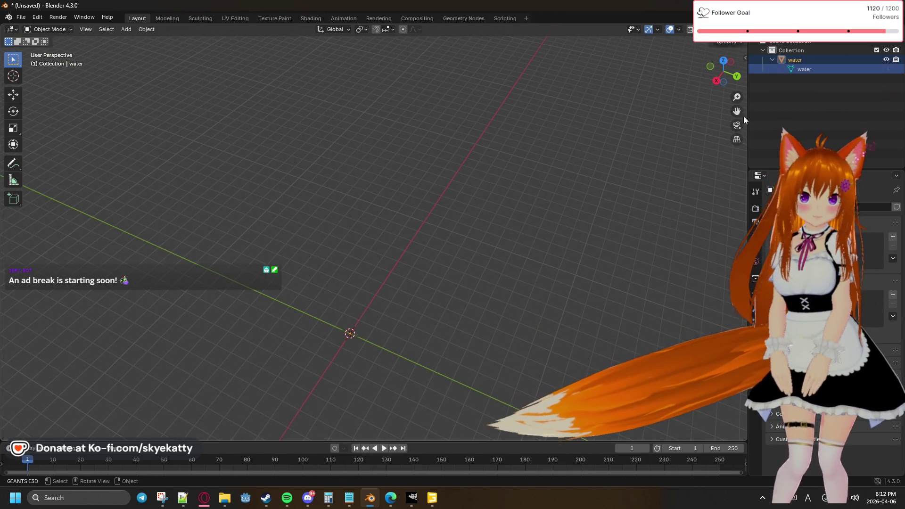
Centre the view on the world origin and delete the imported water object
{"action": "right_click", "coordinate": [513, 172]}
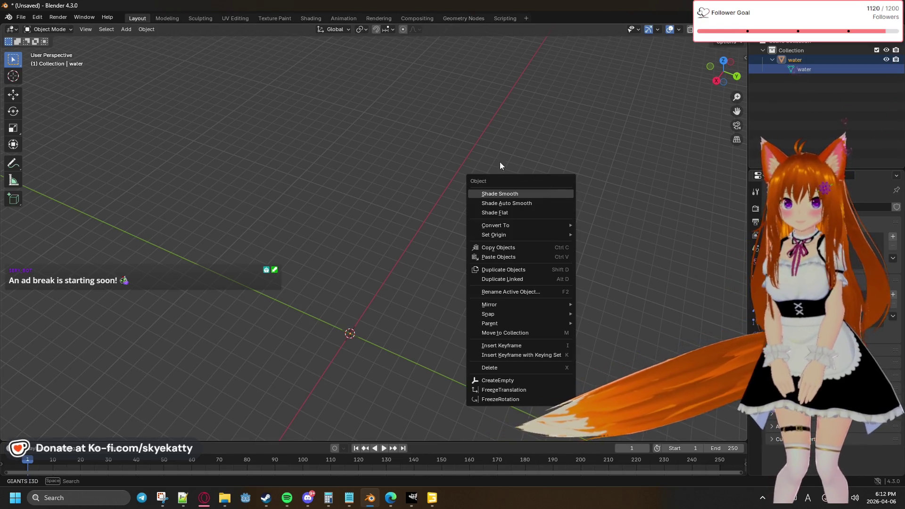
{"action": "left_click", "coordinate": [487, 229]}
{"action": "mouse_move", "coordinate": [488, 228]}
{"action": "middle_mouse_down"}
{"action": "mouse_move", "coordinate": [449, 202]}
{"action": "mouse_move", "coordinate": [592, 245]}
{"action": "mouse_move", "coordinate": [545, 262]}
{"action": "middle_mouse_up"}
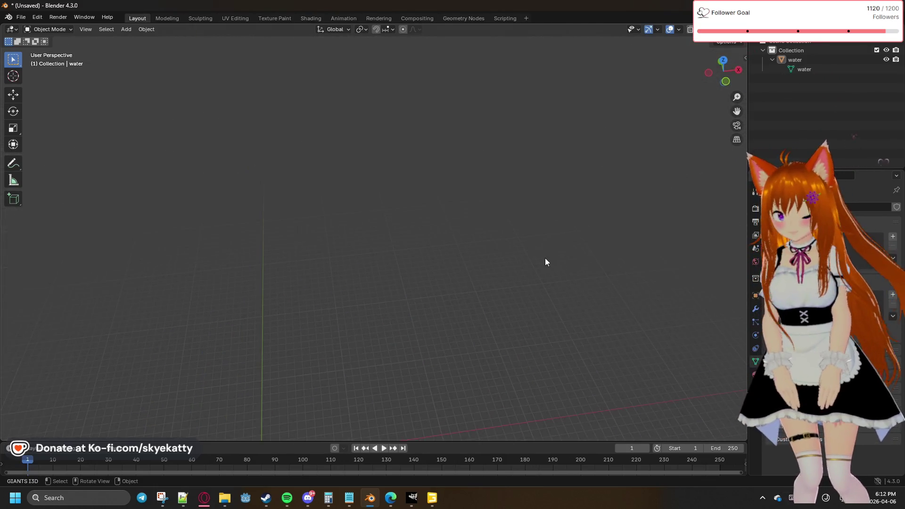
{"action": "middle_click_drag", "start_coordinate": [431, 317], "coordinate": [515, 182]}
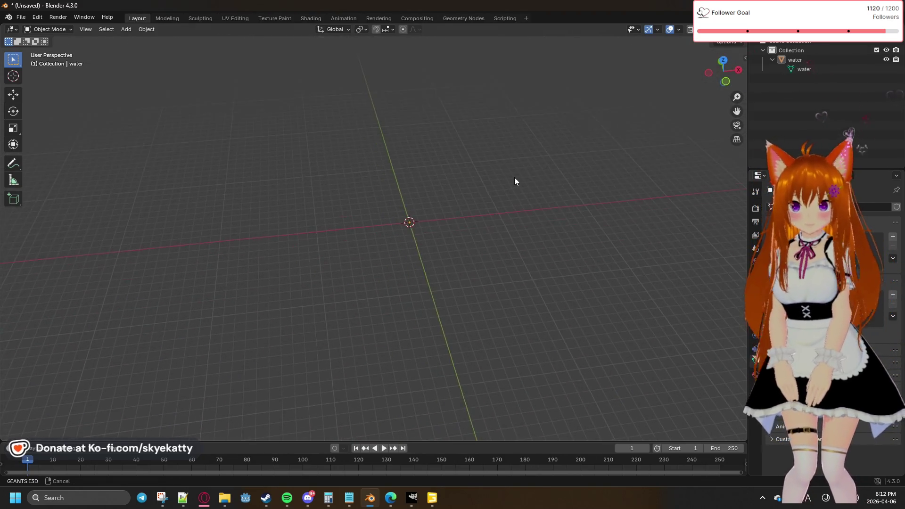
{"action": "key", "text": "Delete"}
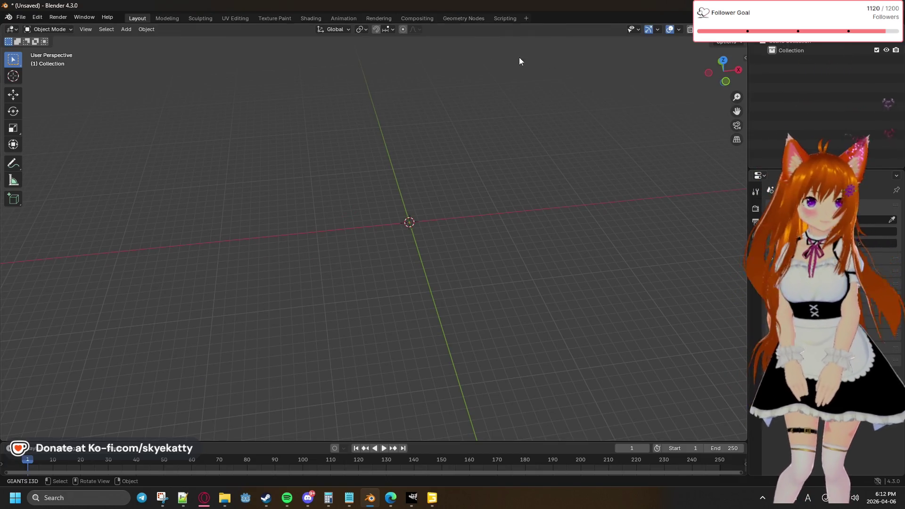
Import water.obj again via File > Import with Split By Group unchecked
{"action": "left_click", "coordinate": [22, 16]}
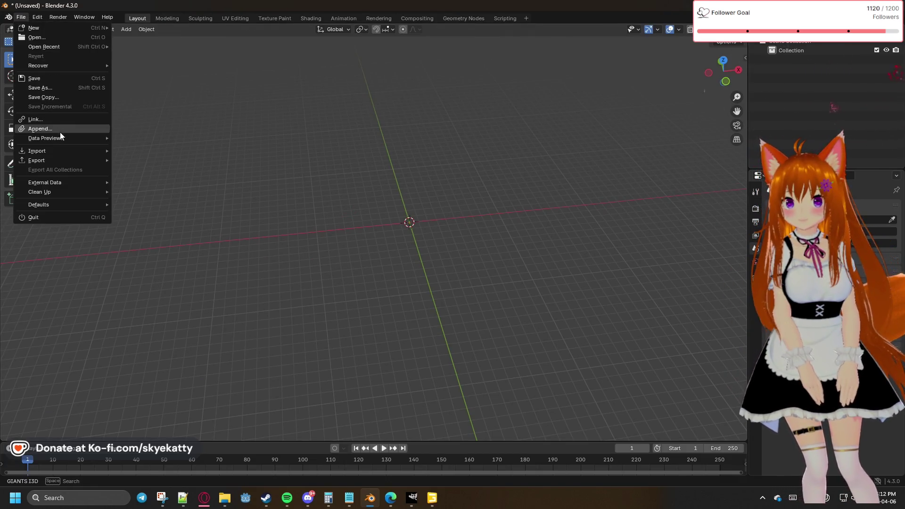
{"action": "mouse_move", "coordinate": [37, 150]}
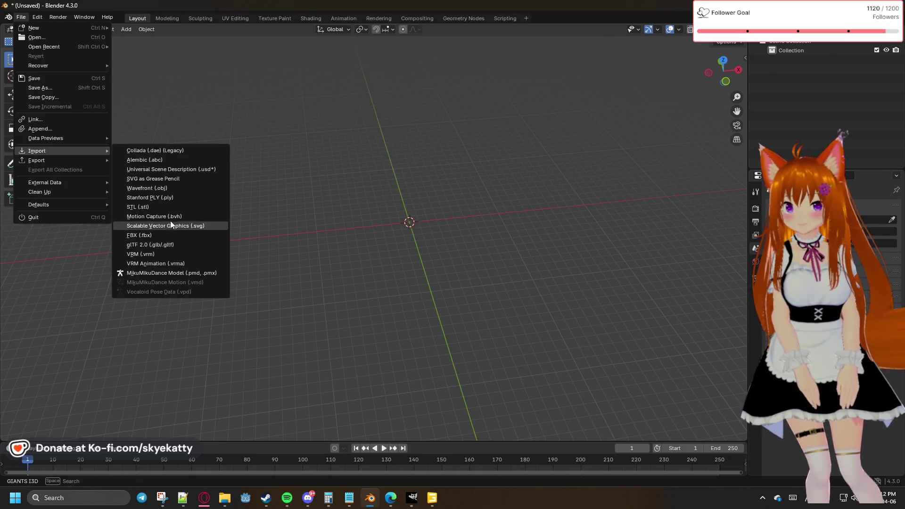
{"action": "left_click", "coordinate": [164, 188]}
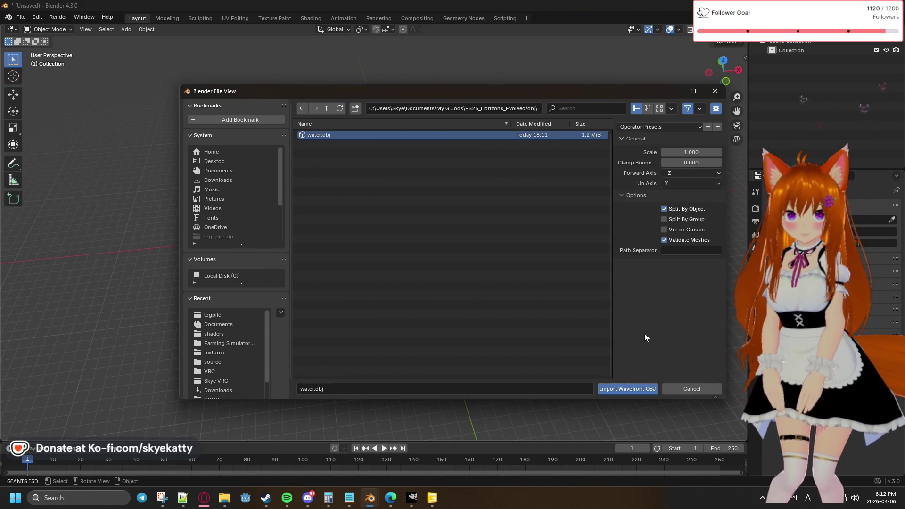
{"action": "left_click", "coordinate": [682, 209]}
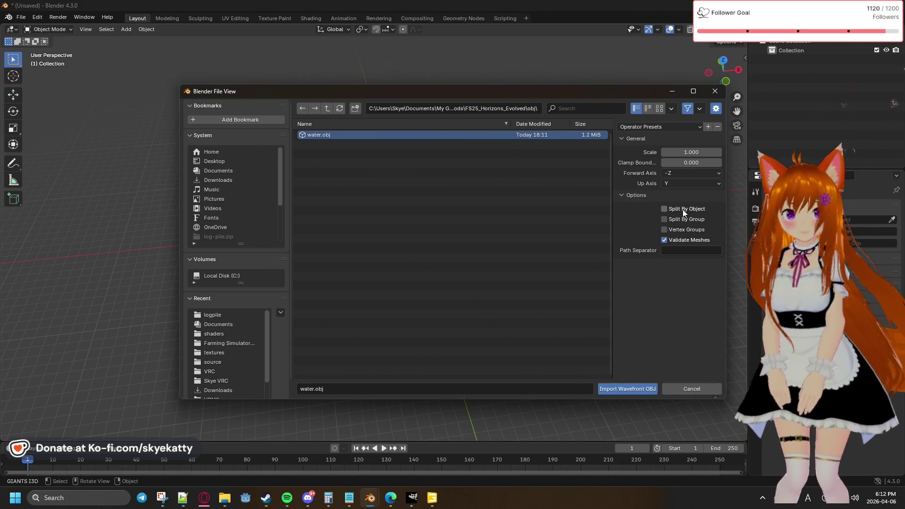
{"action": "left_click", "coordinate": [683, 210]}
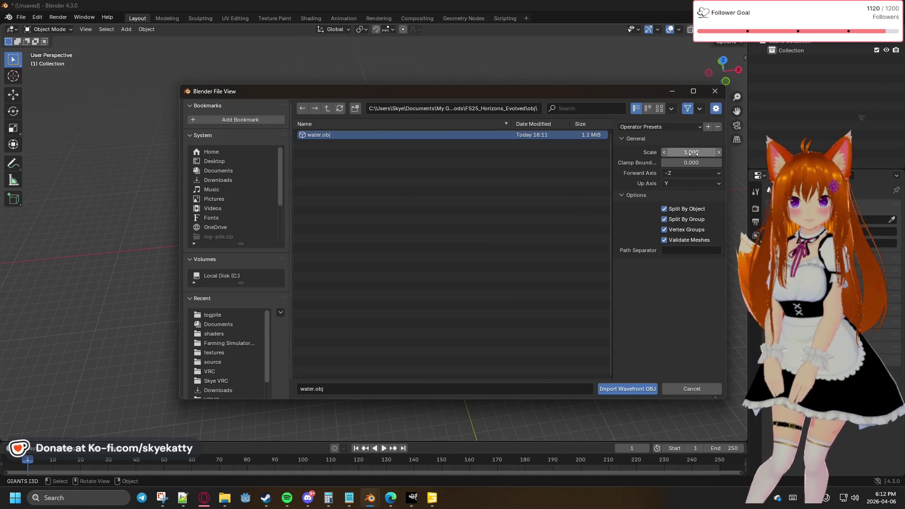
{"action": "left_click", "coordinate": [677, 222]}
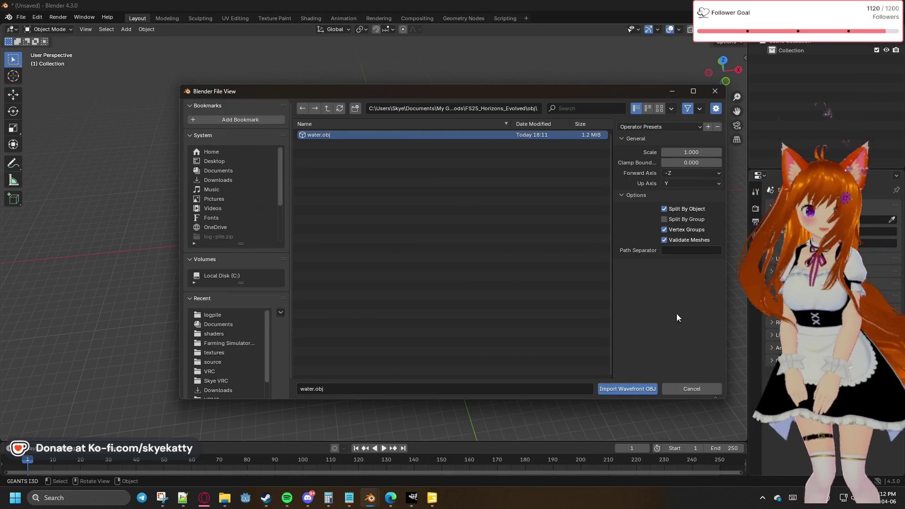
{"action": "left_click", "coordinate": [634, 389]}
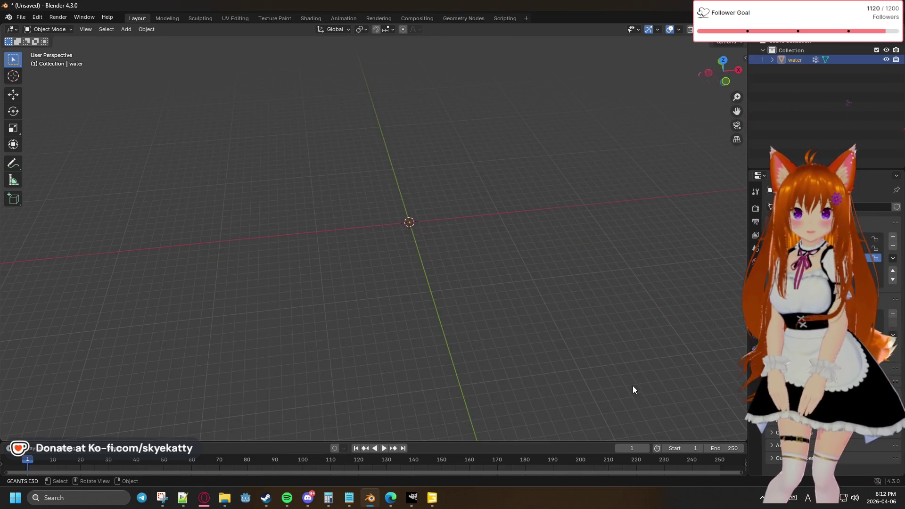
Select the water object in the Outliner and switch it into Edit Mode
{"action": "right_click", "coordinate": [574, 345]}
{"action": "left_click", "coordinate": [627, 350]}
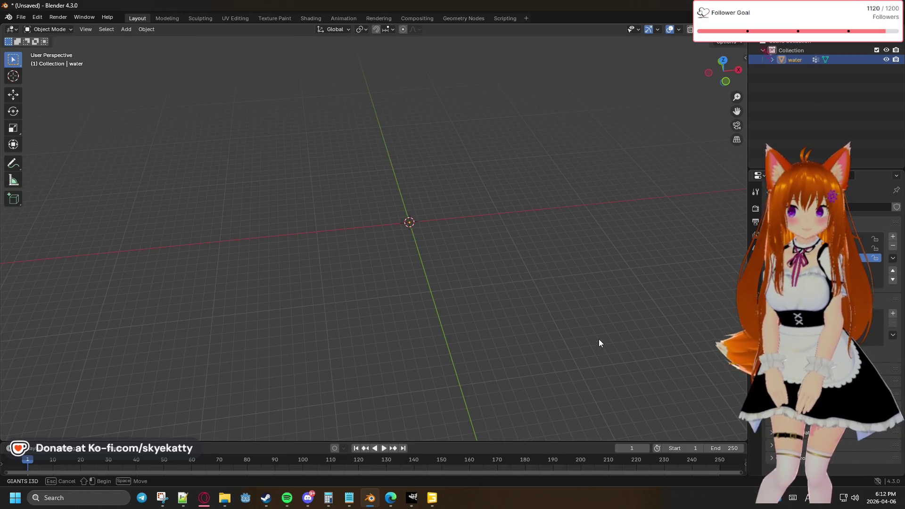
{"action": "left_click_drag", "start_coordinate": [641, 257], "coordinate": [640, 257]}
{"action": "middle_click_drag", "start_coordinate": [594, 271], "coordinate": [599, 214]}
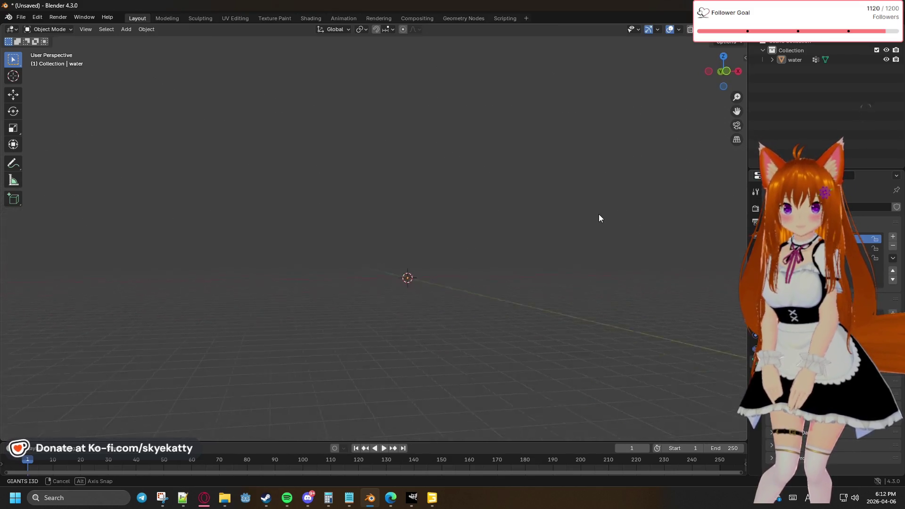
{"action": "left_click", "coordinate": [790, 63]}
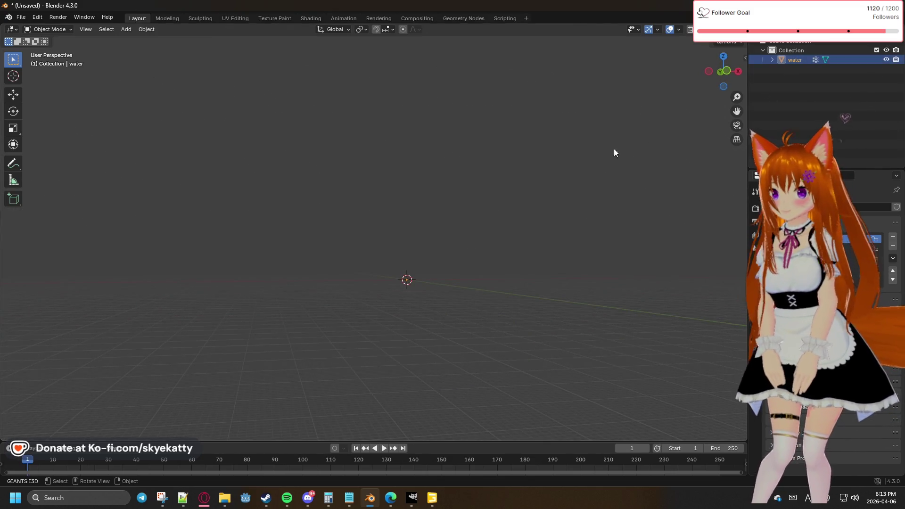
{"action": "key", "text": "Tab"}
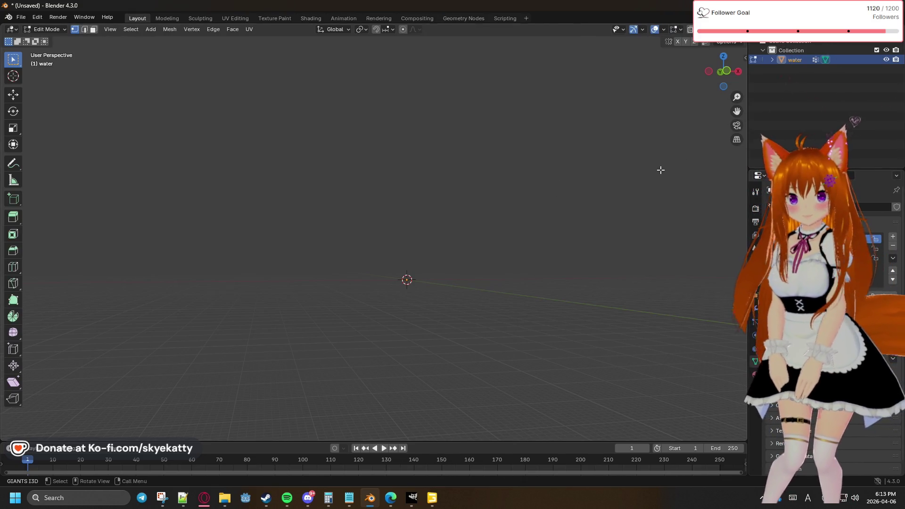
Expand the water object and pick its water.001 mesh data, orbiting back to the origin
{"action": "left_click", "coordinate": [771, 59]}
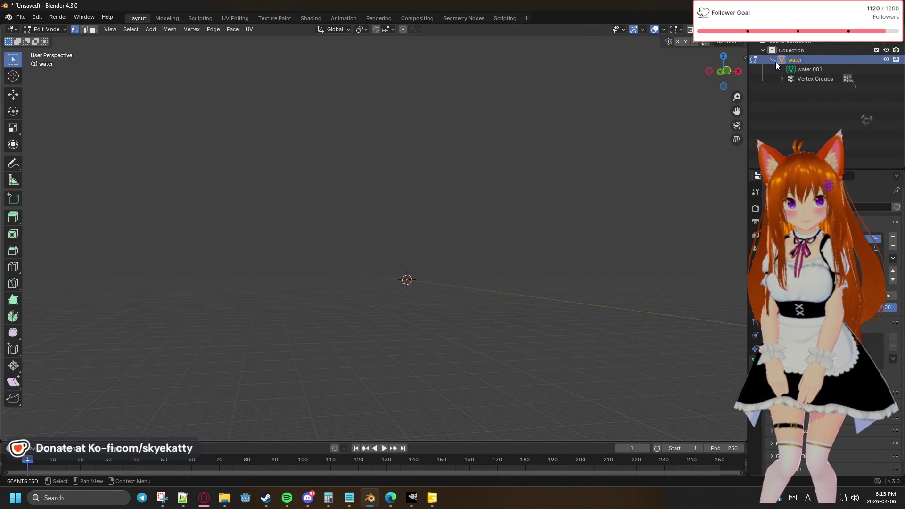
{"action": "left_click", "coordinate": [810, 69]}
{"action": "mouse_move", "coordinate": [396, 83]}
{"action": "middle_mouse_down"}
{"action": "mouse_move", "coordinate": [366, 172]}
{"action": "mouse_move", "coordinate": [337, 221]}
{"action": "mouse_move", "coordinate": [411, 284]}
{"action": "mouse_move", "coordinate": [414, 242]}
{"action": "middle_mouse_up"}
{"action": "scroll", "coordinate": [414, 242], "scroll_direction": "up", "scroll_amount": 4}
{"action": "scroll", "coordinate": [414, 237], "scroll_direction": "up", "scroll_amount": 3}
{"action": "scroll", "coordinate": [426, 191], "scroll_direction": "up", "scroll_amount": 3}
{"action": "scroll", "coordinate": [431, 204], "scroll_direction": "up", "scroll_amount": 2}
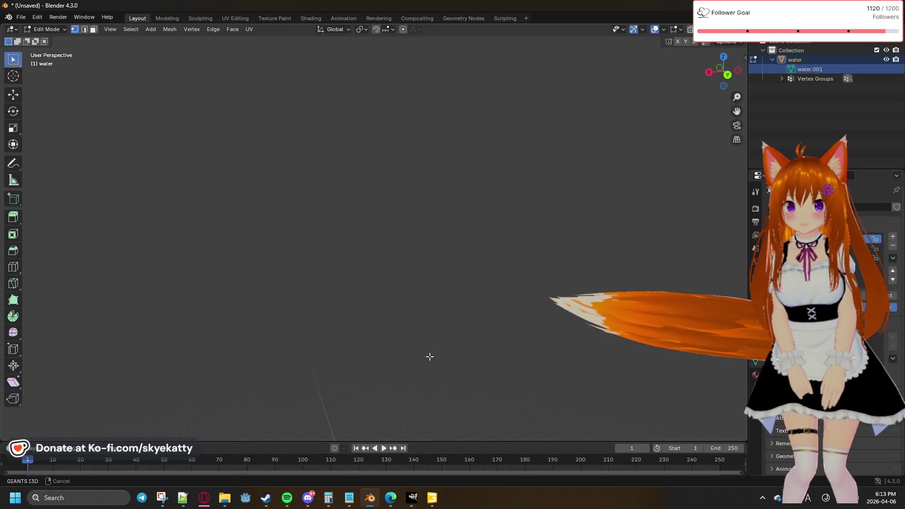
{"action": "middle_click_drag", "start_coordinate": [432, 277], "coordinate": [475, 112], "text": "shift"}
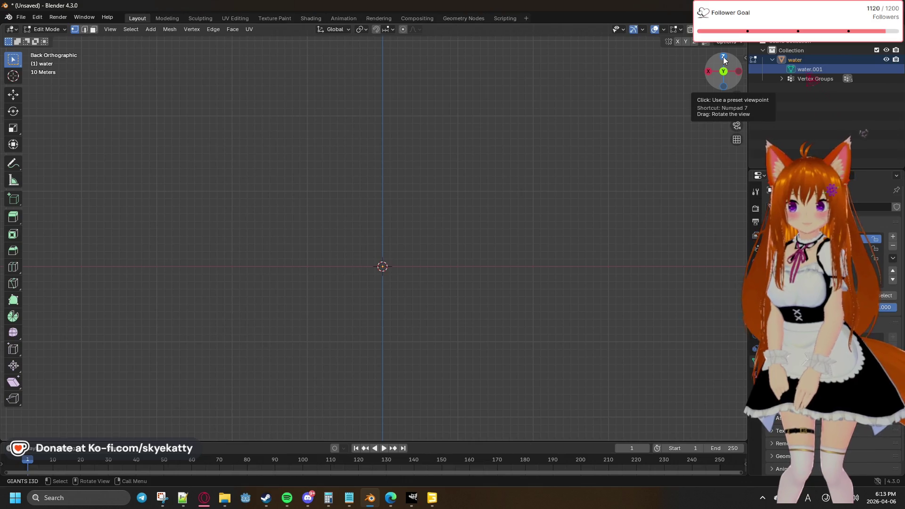
Cancel the Outliner menu, then in GIANTS Editor keep only polyline_water selected
{"action": "middle_click_drag", "start_coordinate": [435, 232], "coordinate": [431, 235], "text": "shift"}
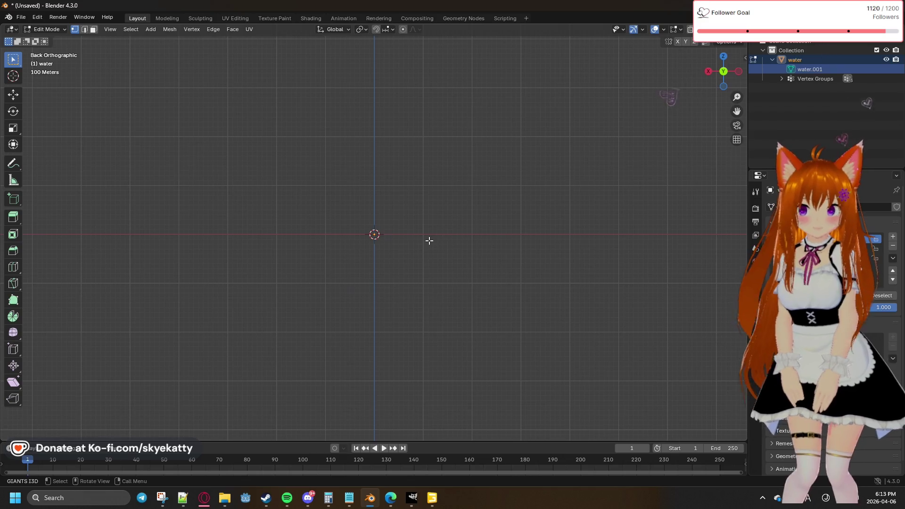
{"action": "middle_click_drag", "start_coordinate": [429, 240], "coordinate": [447, 208]}
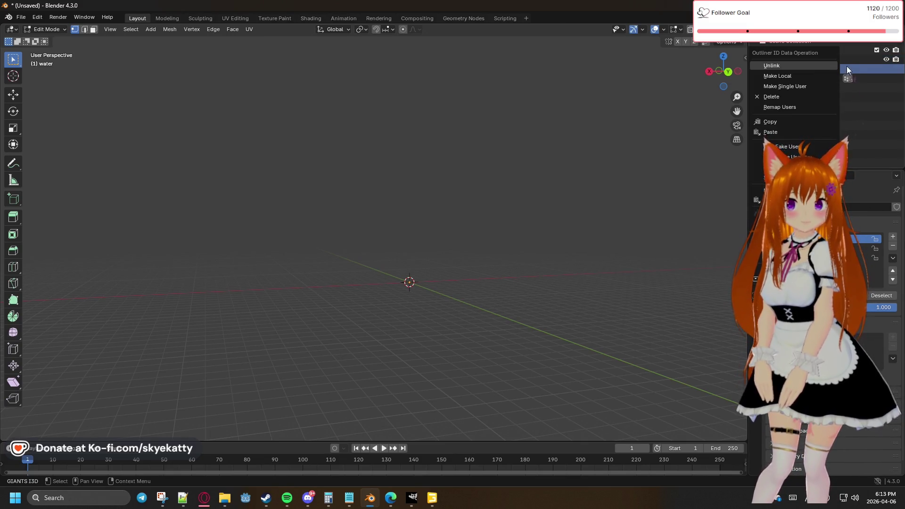
{"action": "left_click", "coordinate": [852, 66]}
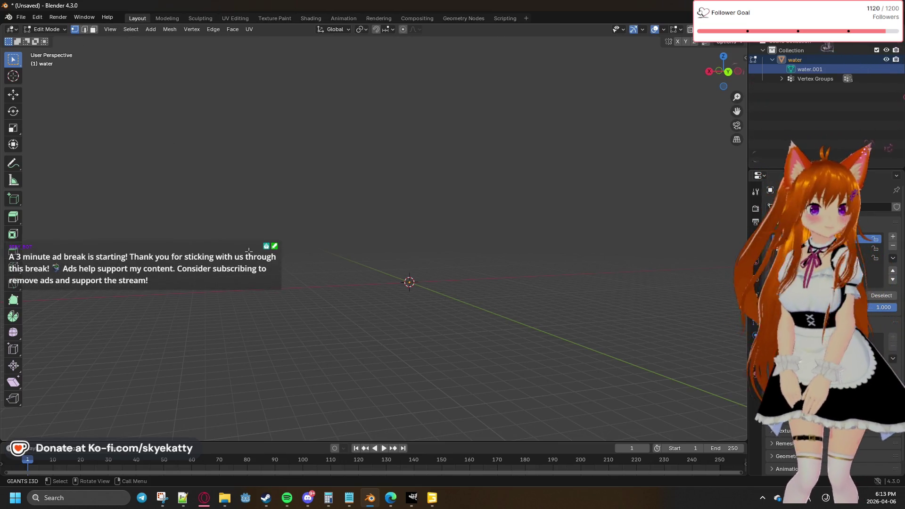
{"action": "left_click", "coordinate": [432, 502]}
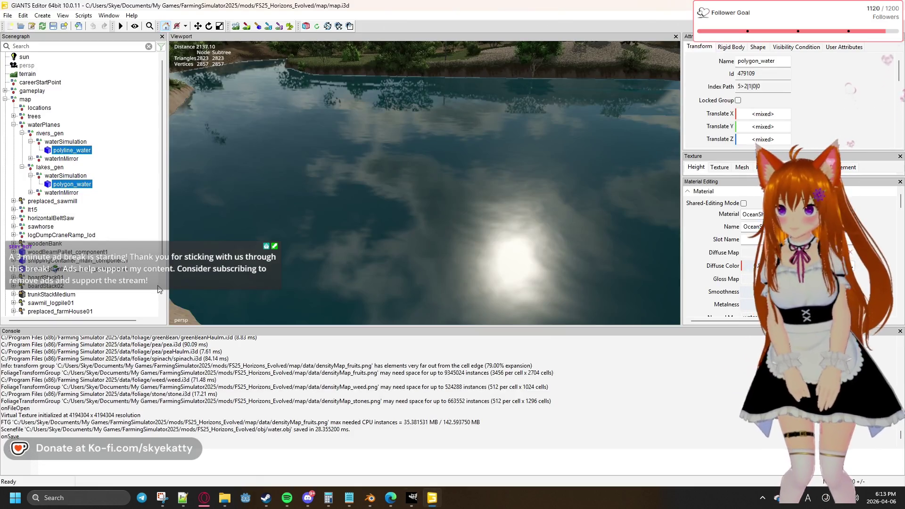
{"action": "left_click", "coordinate": [84, 184], "text": "ctrl"}
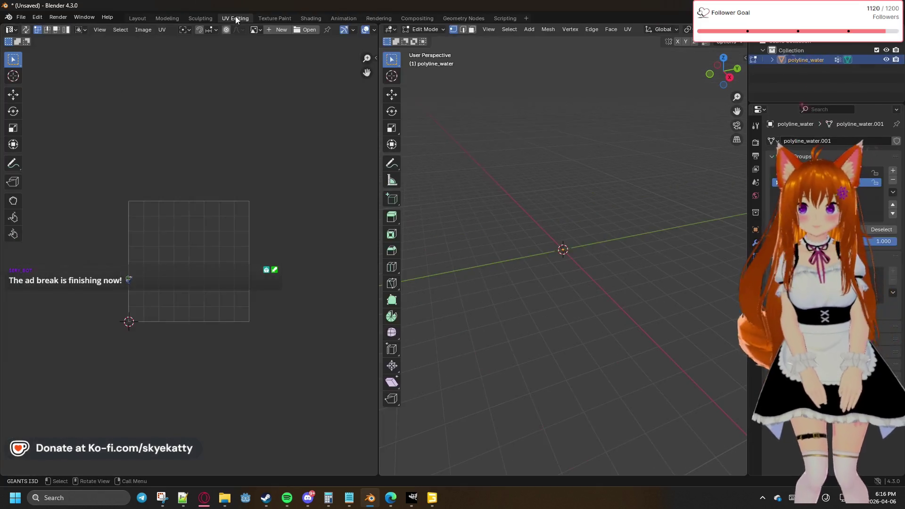
Switch through Sculpting and Animation to the Geometry Nodes workspace
{"action": "left_click", "coordinate": [201, 19]}
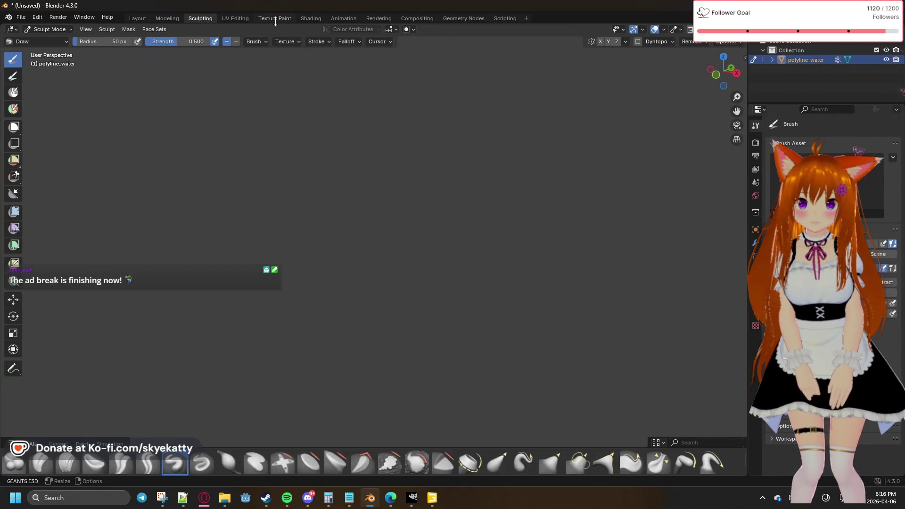
{"action": "left_click", "coordinate": [343, 17]}
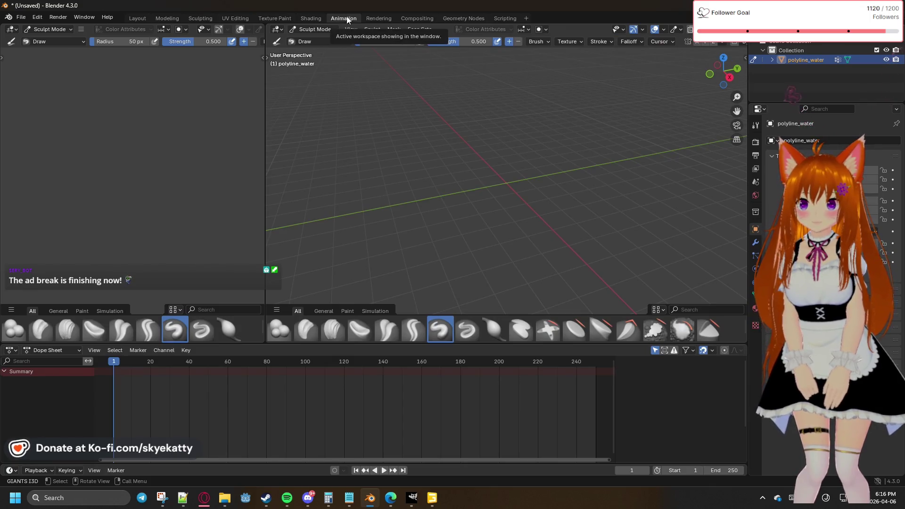
{"action": "left_click", "coordinate": [463, 18]}
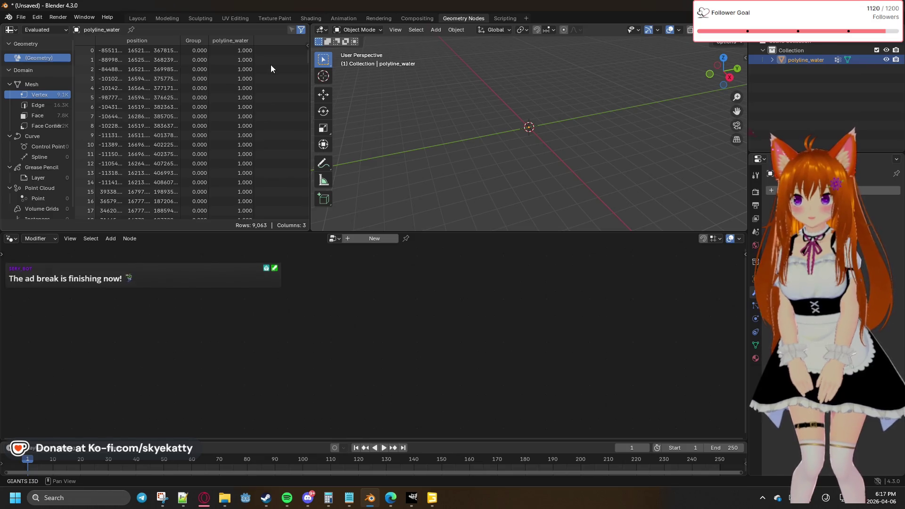
Resize the spreadsheet and widen its domain sidebar showing polyline_water's vertex positions
{"action": "mouse_move", "coordinate": [311, 65]}
{"action": "left_mouse_down"}
{"action": "mouse_move", "coordinate": [412, 66]}
{"action": "mouse_move", "coordinate": [334, 66]}
{"action": "left_mouse_up"}
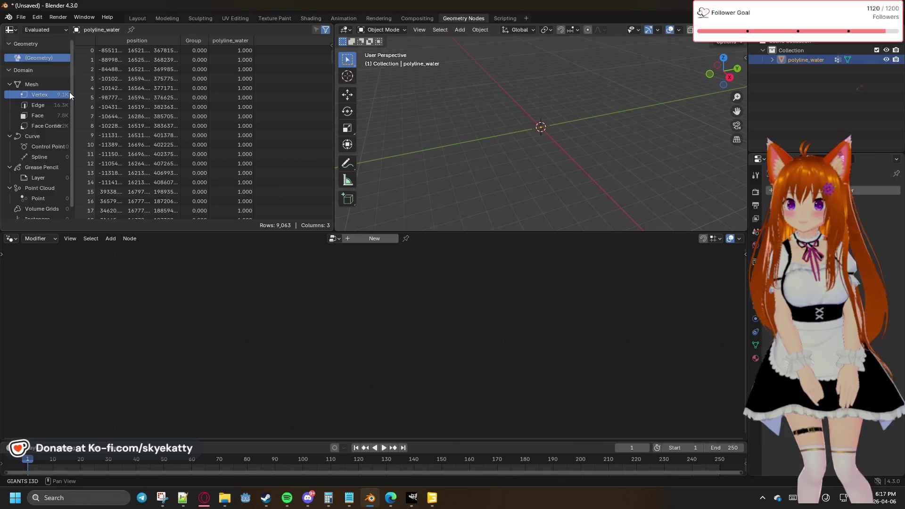
{"action": "left_click_drag", "start_coordinate": [74, 92], "coordinate": [85, 92]}
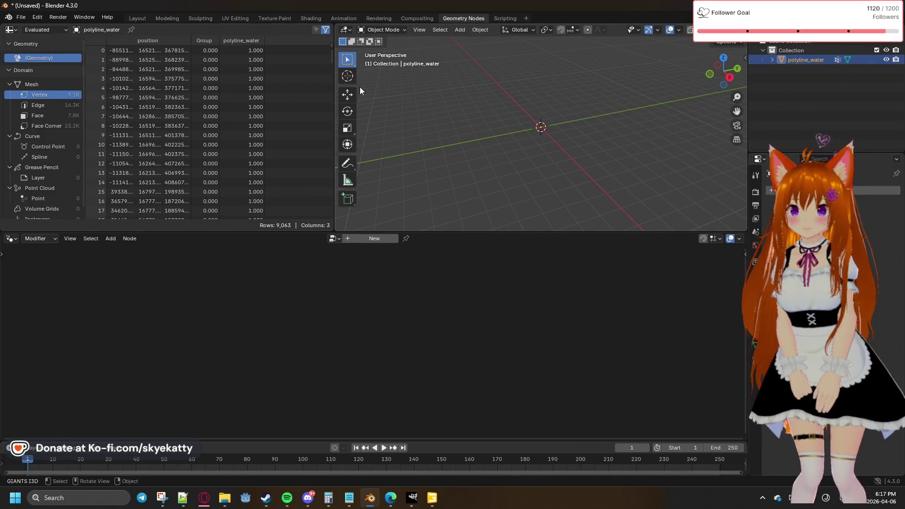
{"action": "left_click_drag", "start_coordinate": [334, 88], "coordinate": [281, 89]}
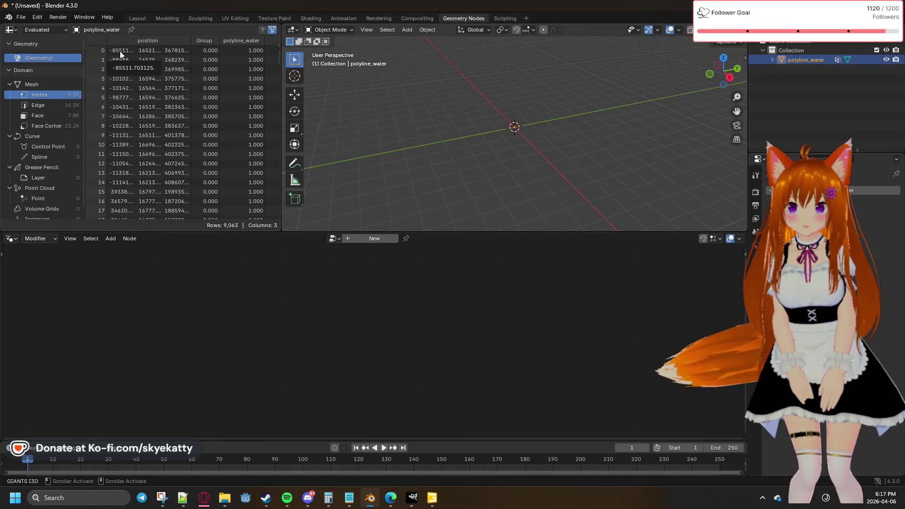
{"action": "right_click", "coordinate": [515, 98]}
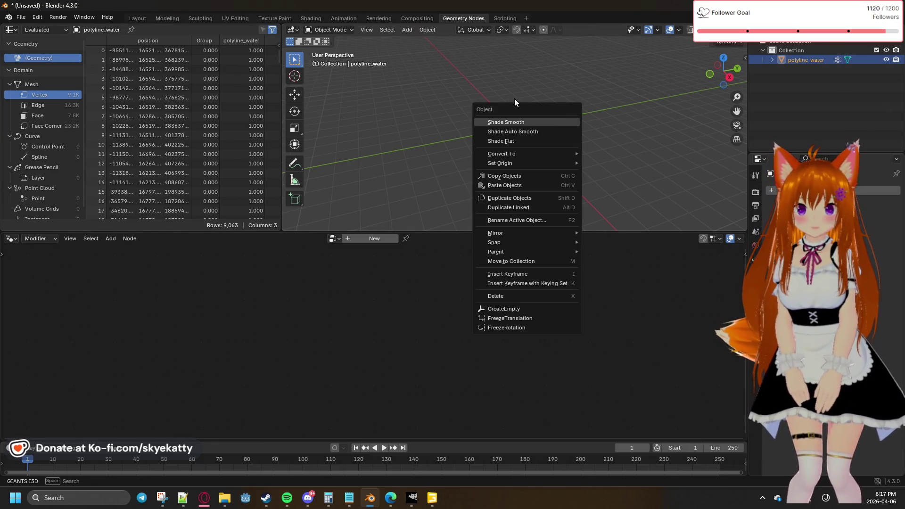
{"action": "middle_click_drag", "start_coordinate": [504, 83], "coordinate": [498, 98]}
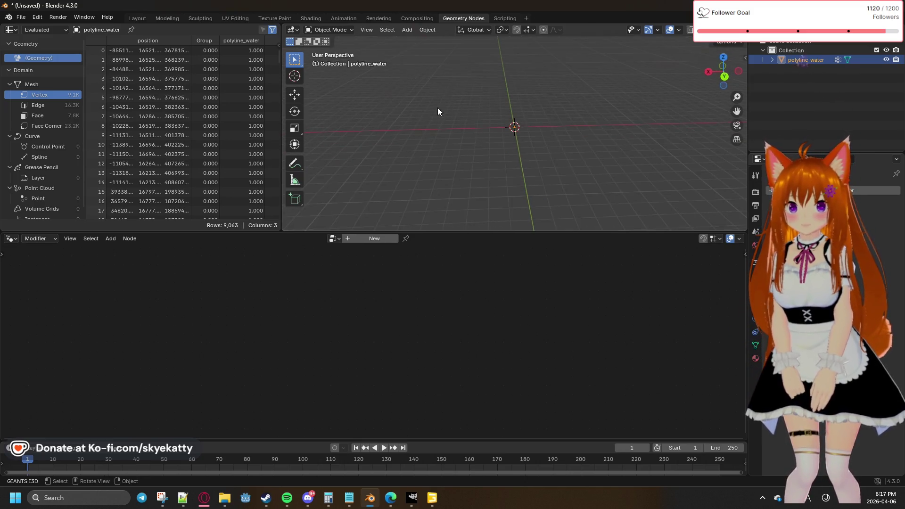
{"action": "middle_click_drag", "start_coordinate": [441, 119], "coordinate": [506, 109]}
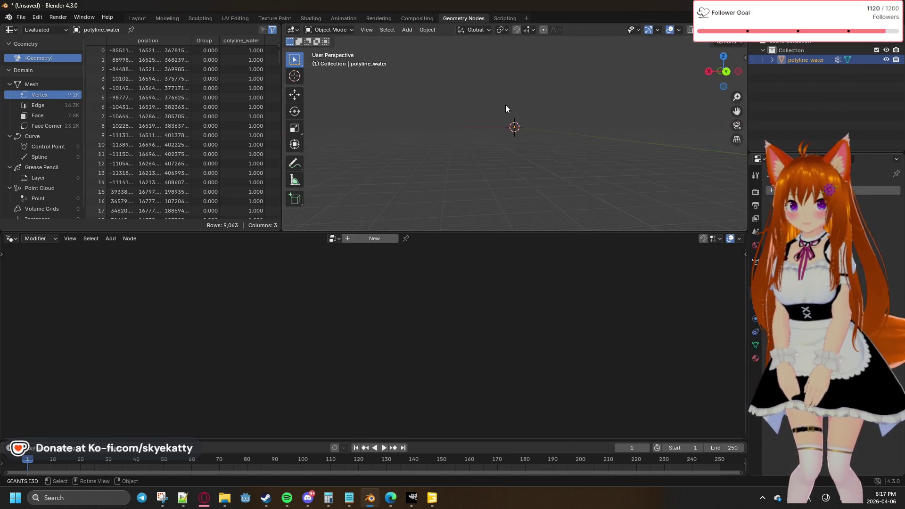
{"action": "mouse_move", "coordinate": [517, 124]}
{"action": "middle_mouse_down"}
{"action": "mouse_move", "coordinate": [544, 146]}
{"action": "mouse_move", "coordinate": [541, 125]}
{"action": "middle_mouse_up"}
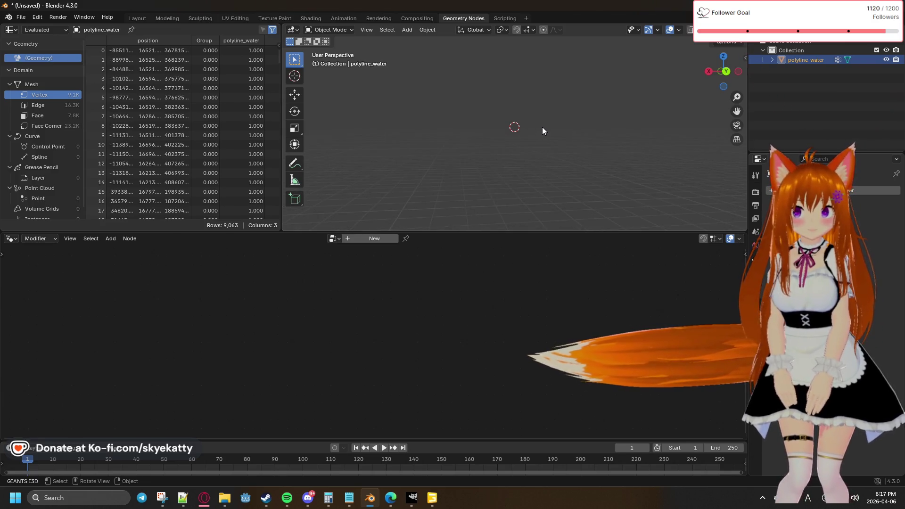
{"action": "mouse_move", "coordinate": [542, 149]}
{"action": "middle_mouse_down"}
{"action": "mouse_move", "coordinate": [540, 136]}
{"action": "mouse_move", "coordinate": [547, 168]}
{"action": "middle_mouse_up"}
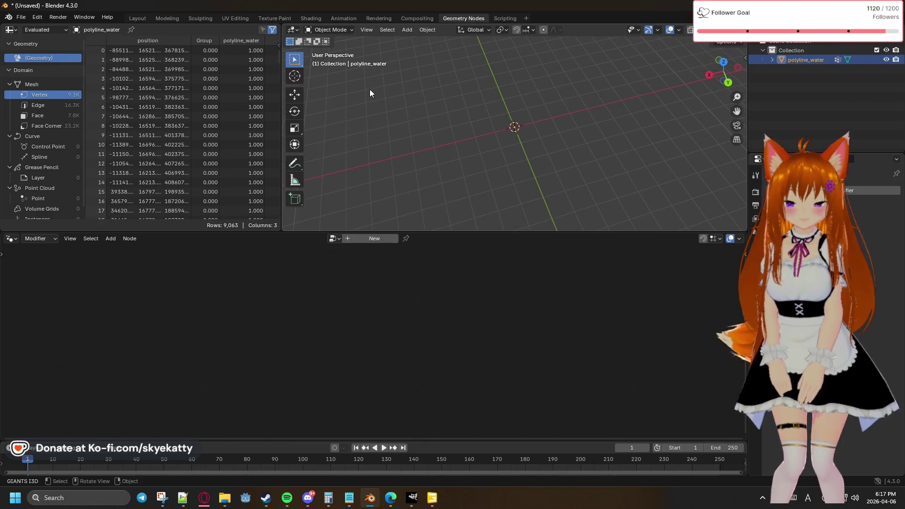
{"action": "scroll", "coordinate": [521, 154], "scroll_direction": "down", "scroll_amount": 5}
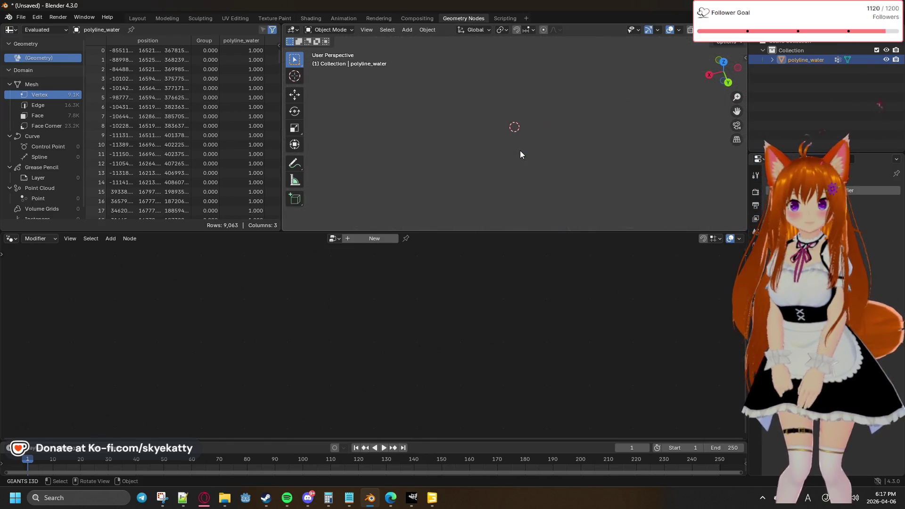
{"action": "scroll", "coordinate": [520, 153], "scroll_direction": "up", "scroll_amount": 2}
{"action": "scroll", "coordinate": [520, 154], "scroll_direction": "up", "scroll_amount": 3}
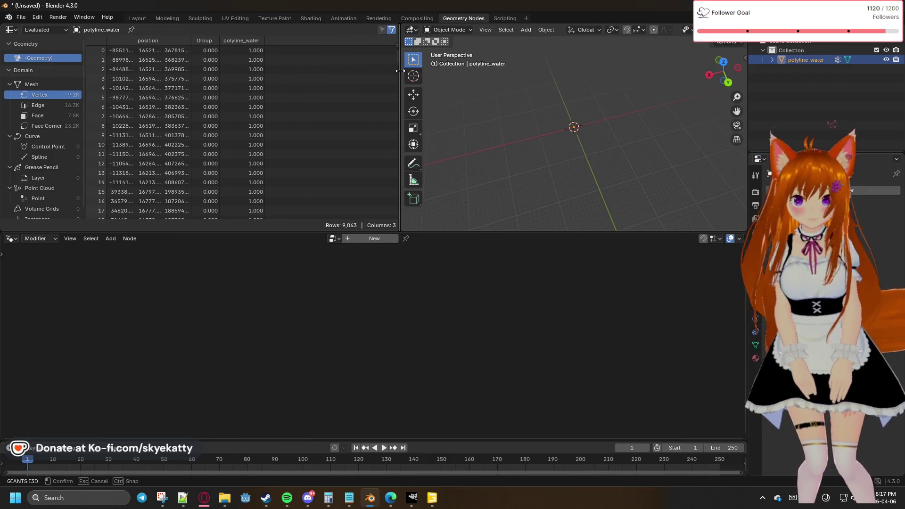
{"action": "left_click_drag", "start_coordinate": [281, 60], "coordinate": [302, 86]}
{"action": "scroll", "coordinate": [171, 96], "scroll_direction": "down", "scroll_amount": 2}
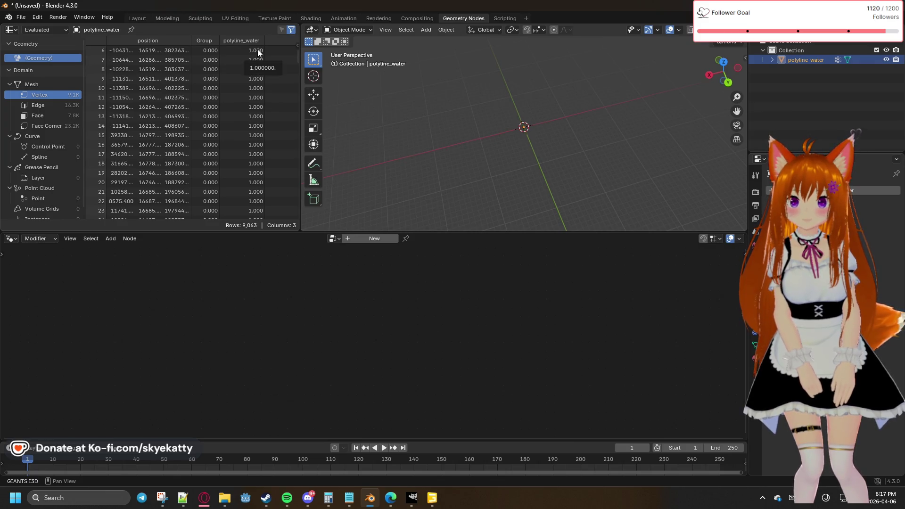
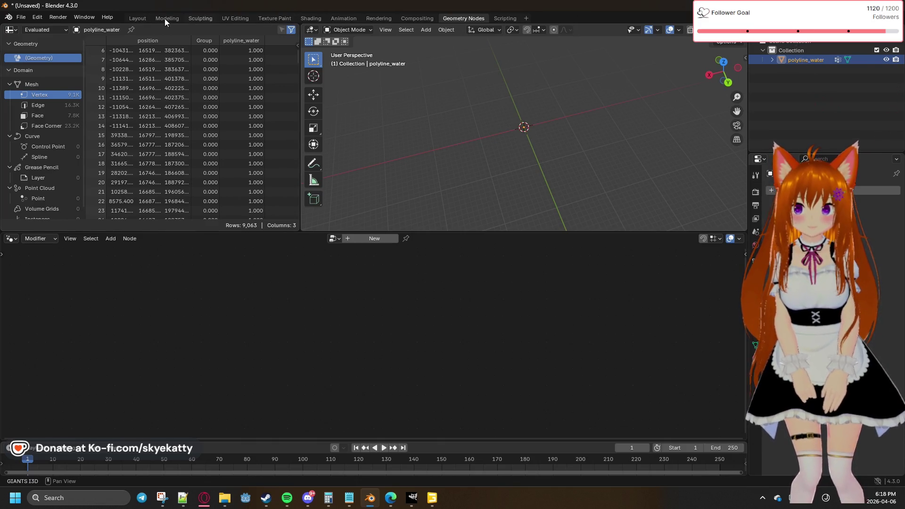
Switch to the Layout workspace and enter Edit Mode on polyline_water.001
{"action": "left_click", "coordinate": [139, 19]}
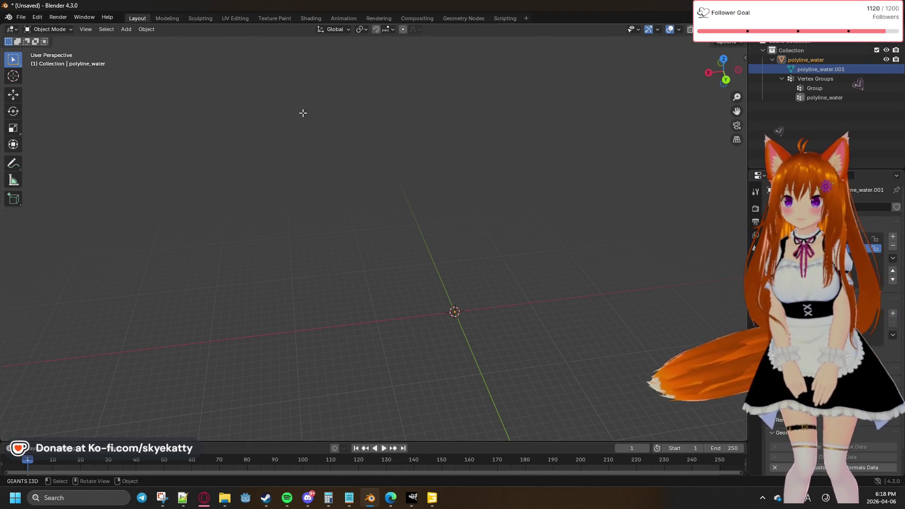
{"action": "key", "text": "Tab"}
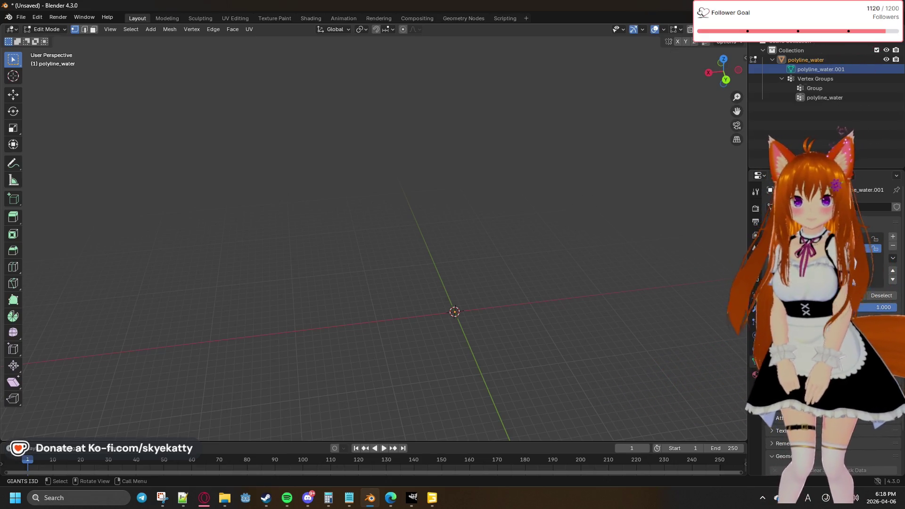
From the Back view, box-select the vertices above the origin and look around the mesh
{"action": "key", "text": "ctrl+KP_1"}
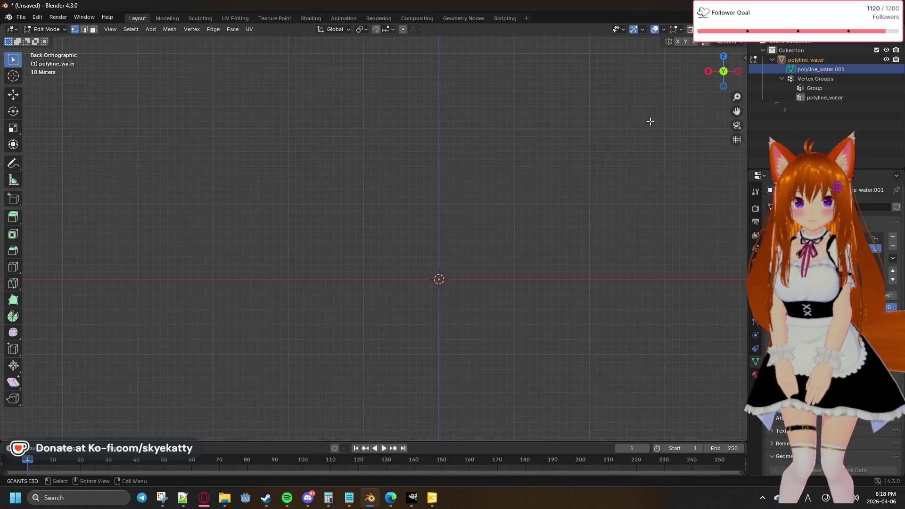
{"action": "scroll", "coordinate": [542, 170], "scroll_direction": "down", "scroll_amount": 10}
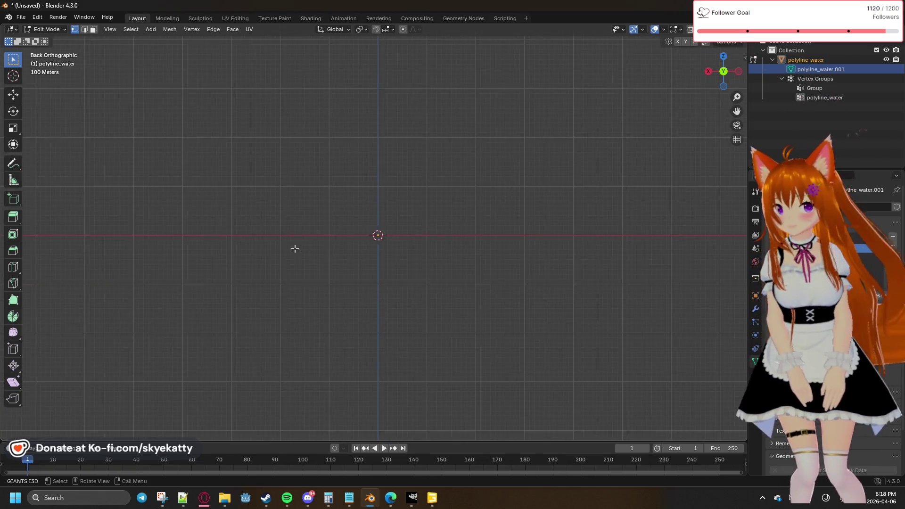
{"action": "left_click_drag", "start_coordinate": [208, 93], "coordinate": [362, 206]}
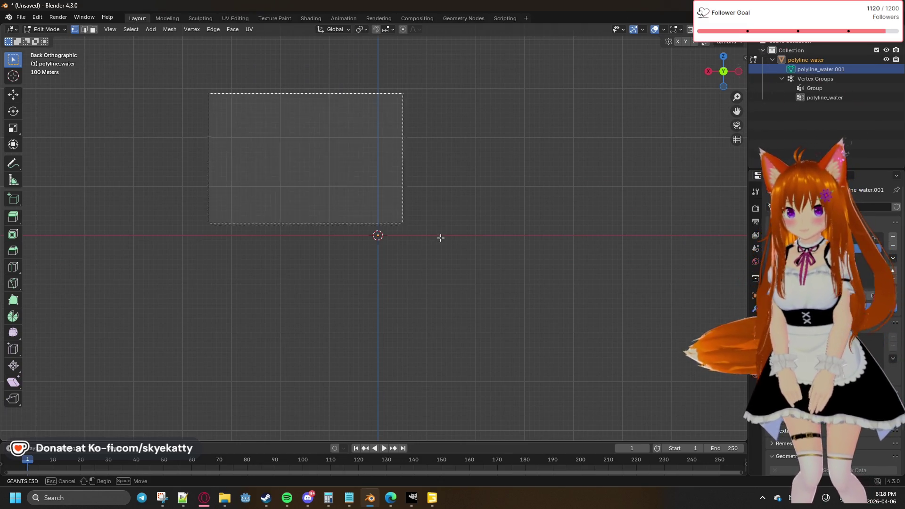
{"action": "left_click_drag", "start_coordinate": [159, 73], "coordinate": [613, 416]}
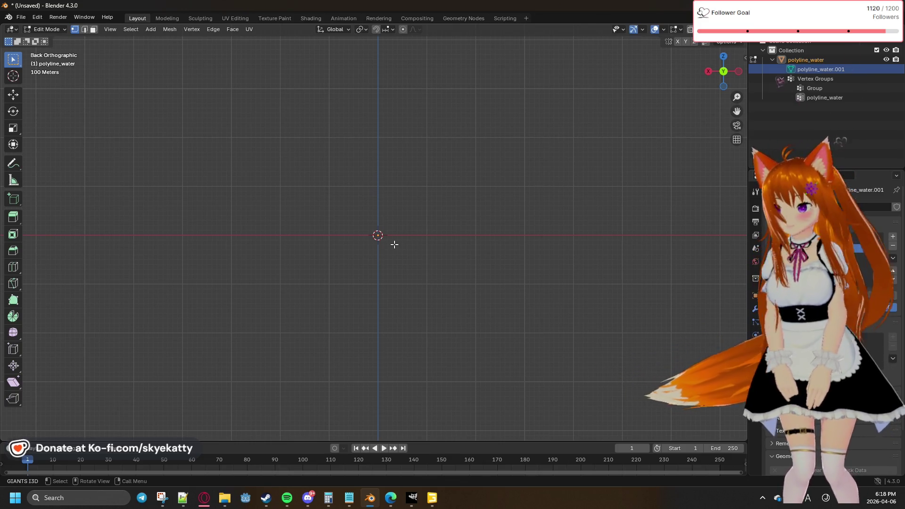
{"action": "mouse_move", "coordinate": [475, 222]}
{"action": "middle_mouse_down"}
{"action": "mouse_move", "coordinate": [443, 198]}
{"action": "mouse_move", "coordinate": [460, 217]}
{"action": "middle_mouse_up"}
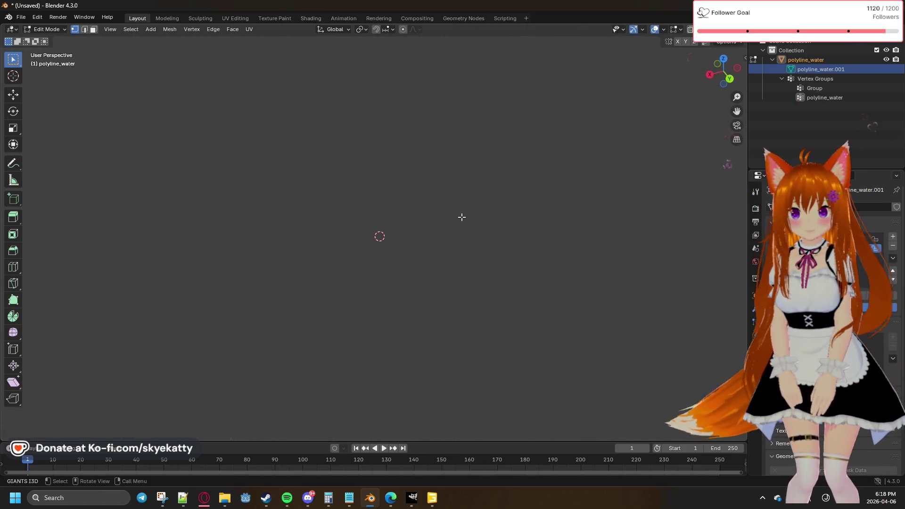
{"action": "left_click", "coordinate": [729, 81]}
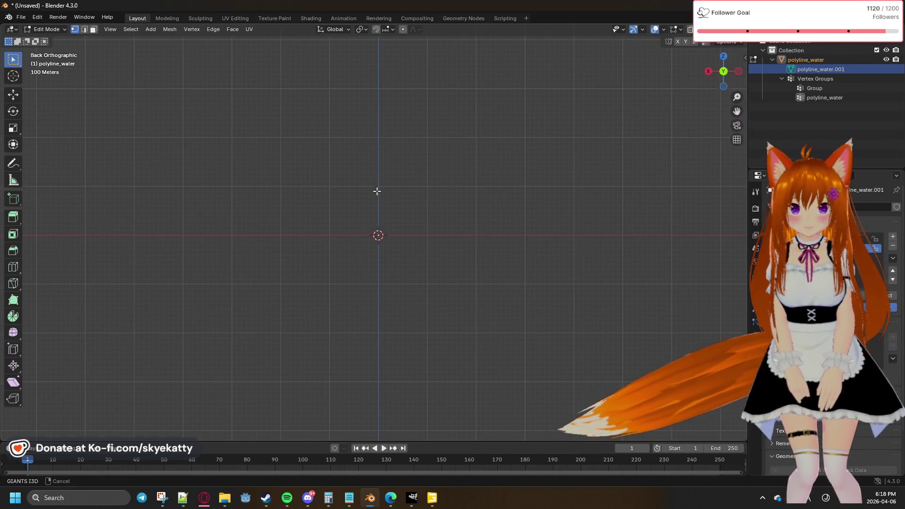
Pan across the grid hunting for stray vertices, then from the Front view bring up the Vertex context menu
{"action": "middle_click_drag", "start_coordinate": [372, 187], "coordinate": [466, 284], "text": "shift"}
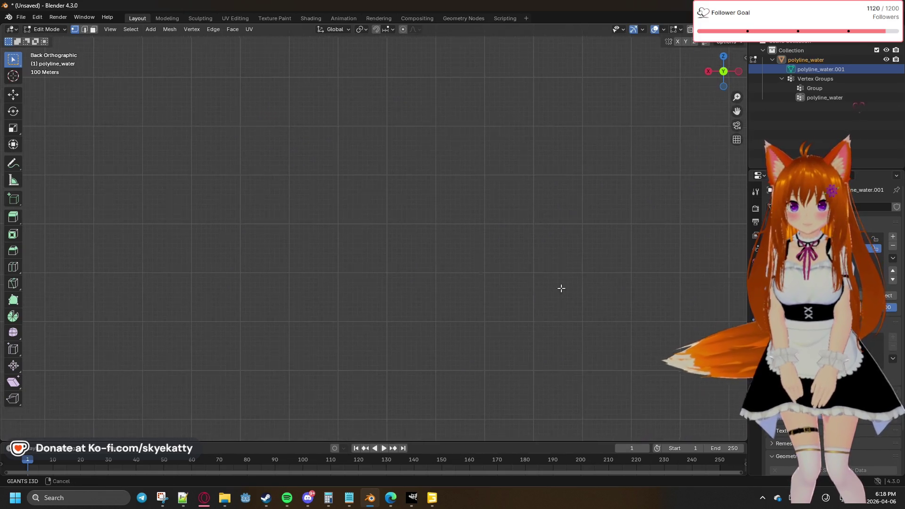
{"action": "mouse_move", "coordinate": [466, 284]}
{"action": "middle_mouse_down", "text": "shift"}
{"action": "mouse_move", "coordinate": [393, 221]}
{"action": "mouse_move", "coordinate": [342, 256]}
{"action": "middle_mouse_up", "text": "shift"}
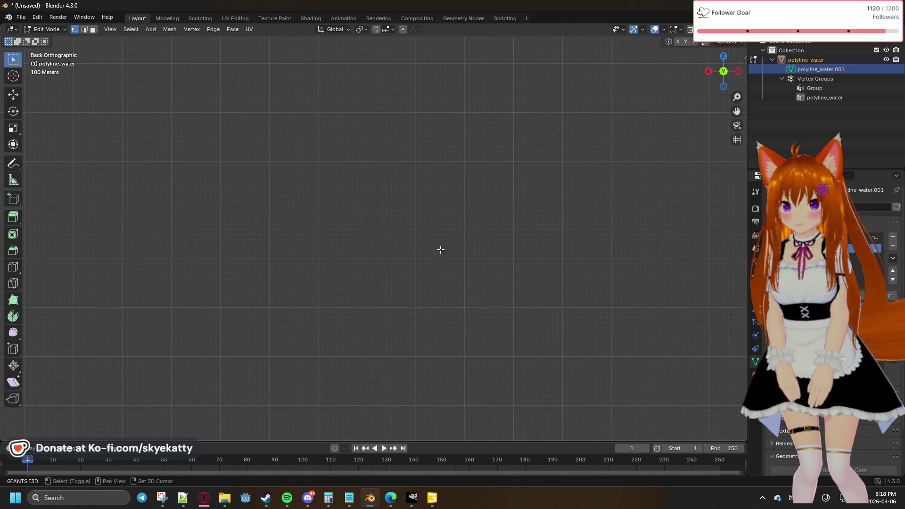
{"action": "mouse_move", "coordinate": [348, 124]}
{"action": "middle_mouse_down", "text": "shift"}
{"action": "mouse_move", "coordinate": [387, 185]}
{"action": "mouse_move", "coordinate": [308, 183]}
{"action": "middle_mouse_up", "text": "shift"}
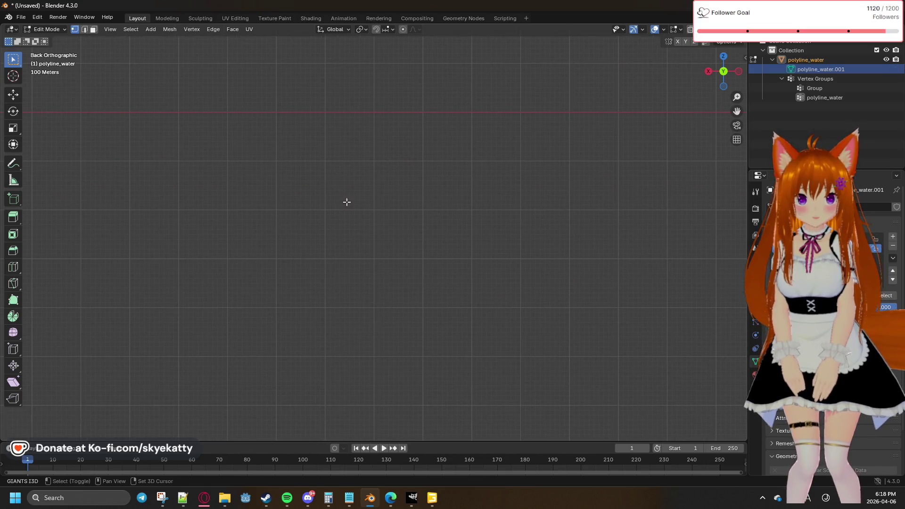
{"action": "middle_click_drag", "start_coordinate": [598, 289], "coordinate": [459, 178], "text": "shift"}
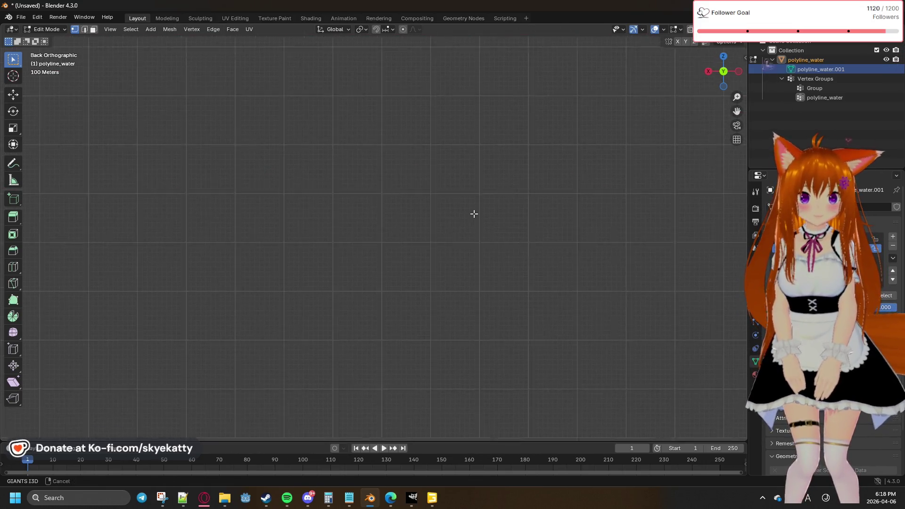
{"action": "mouse_move", "coordinate": [380, 186]}
{"action": "middle_mouse_down", "text": "shift"}
{"action": "mouse_move", "coordinate": [520, 272]}
{"action": "mouse_move", "coordinate": [507, 295]}
{"action": "mouse_move", "coordinate": [493, 273]}
{"action": "middle_mouse_up", "text": "shift"}
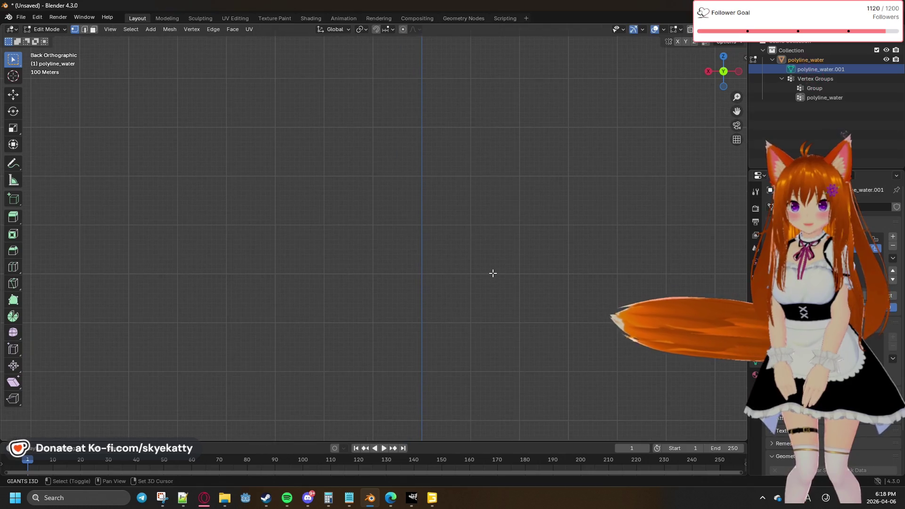
{"action": "left_click", "coordinate": [723, 71]}
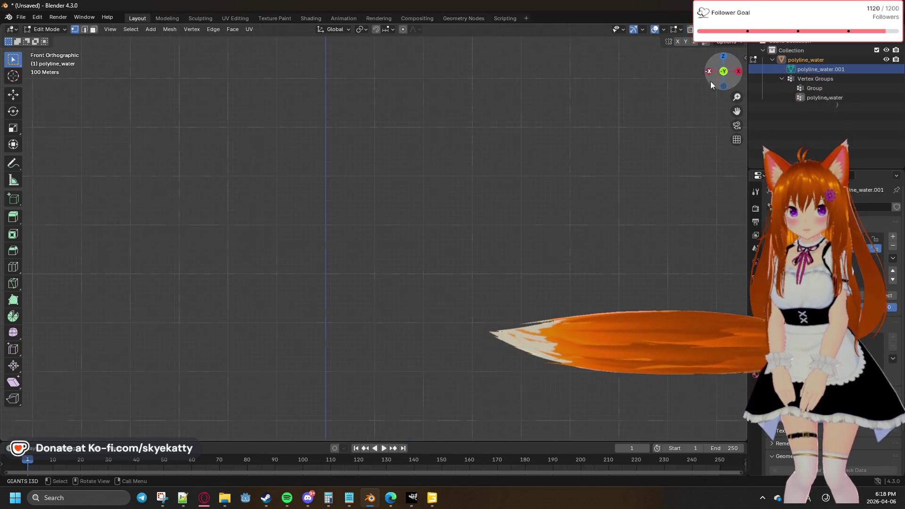
{"action": "right_click", "coordinate": [477, 234]}
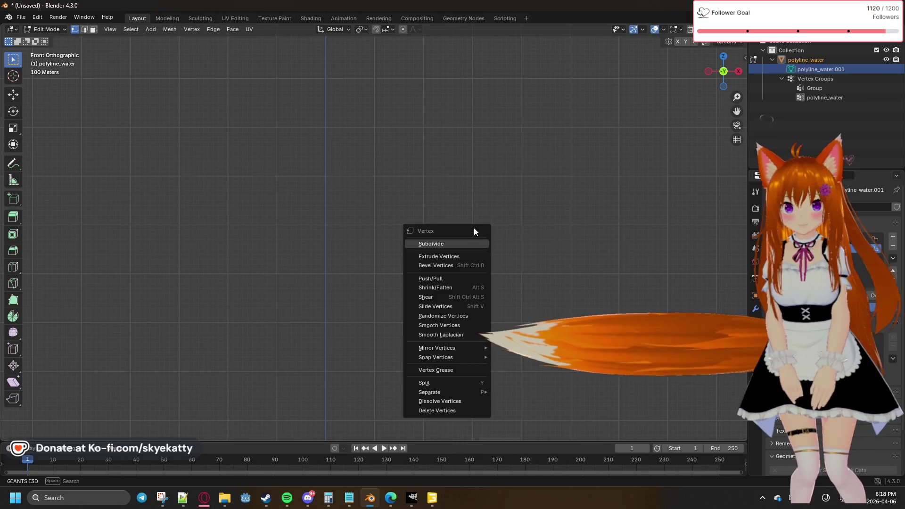
Dismiss the vertex menu and orbit the viewport in perspective looking for the mesh
{"action": "mouse_move", "coordinate": [482, 176]}
{"action": "middle_mouse_down"}
{"action": "mouse_move", "coordinate": [535, 273]}
{"action": "mouse_move", "coordinate": [428, 266]}
{"action": "middle_mouse_up"}
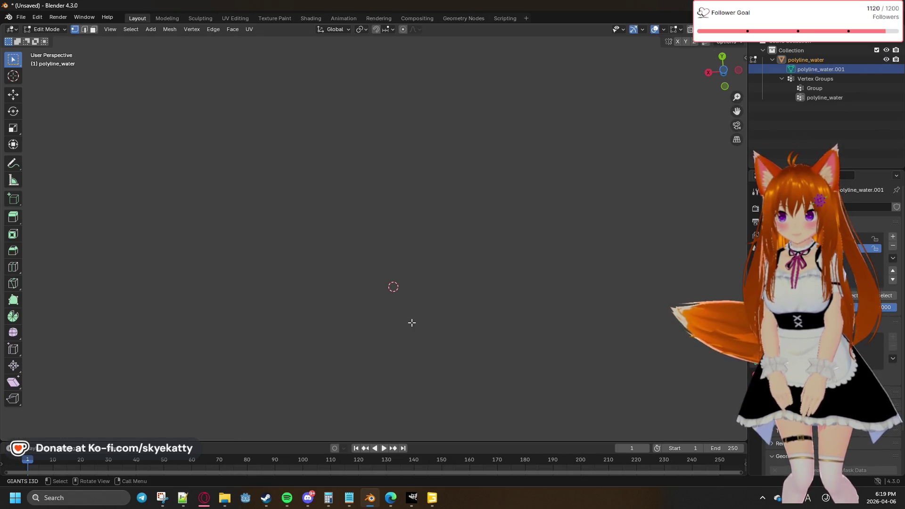
{"action": "middle_click_drag", "start_coordinate": [412, 323], "coordinate": [420, 280]}
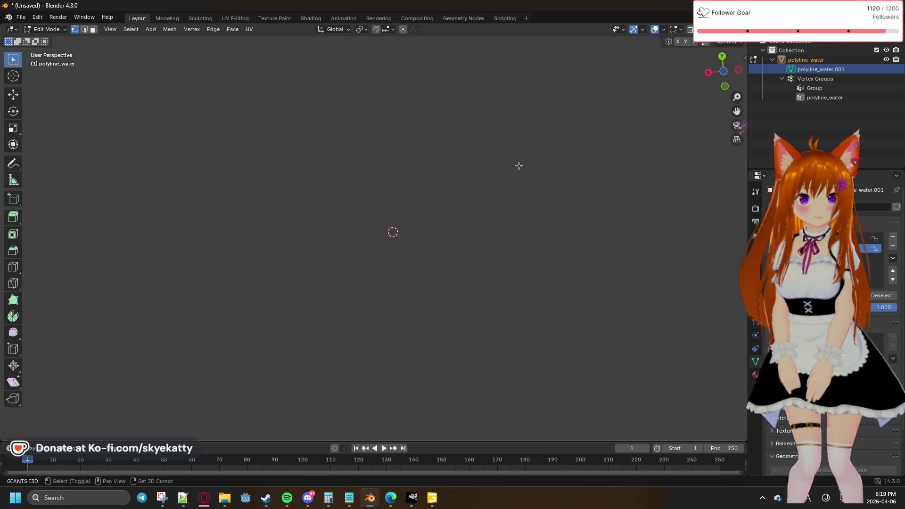
{"action": "left_click", "coordinate": [724, 59]}
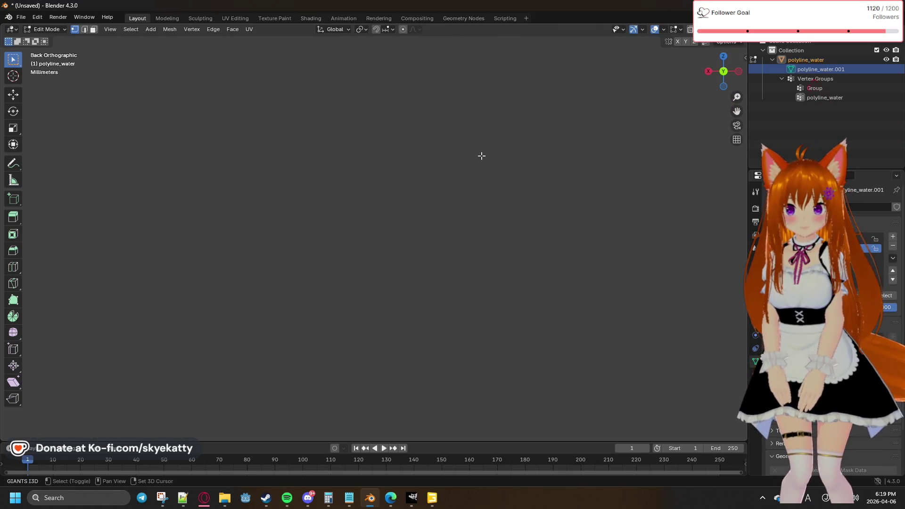
{"action": "scroll", "coordinate": [426, 222], "scroll_direction": "down", "scroll_amount": 2}
{"action": "scroll", "coordinate": [426, 221], "scroll_direction": "down", "scroll_amount": 3}
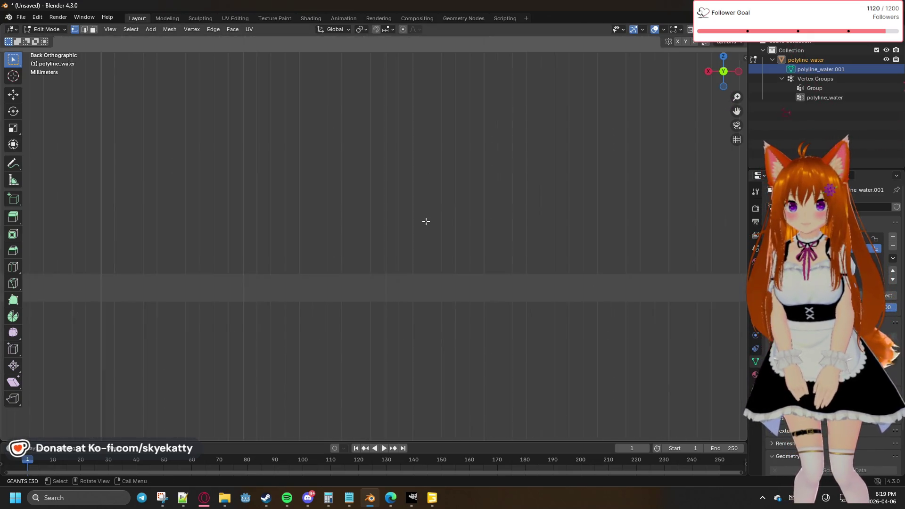
{"action": "scroll", "coordinate": [425, 218], "scroll_direction": "down", "scroll_amount": 3}
{"action": "scroll", "coordinate": [426, 217], "scroll_direction": "down", "scroll_amount": 2}
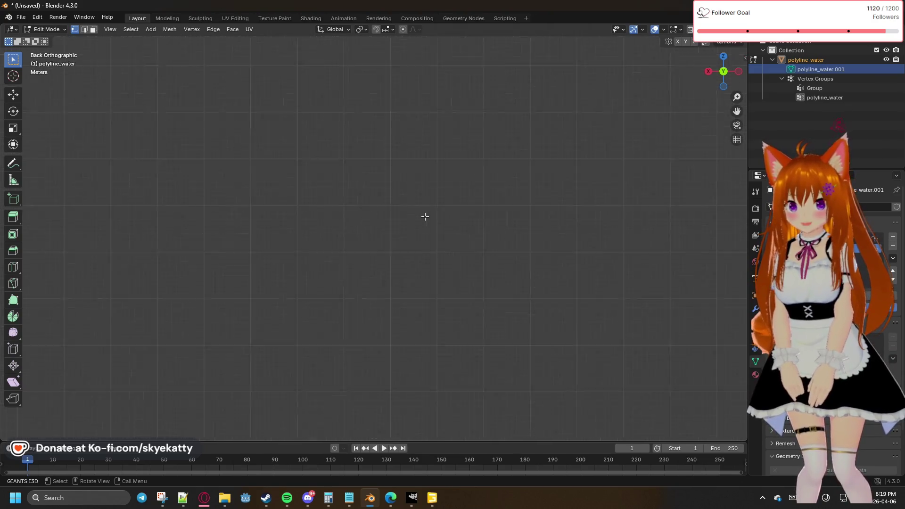
{"action": "scroll", "coordinate": [425, 216], "scroll_direction": "down", "scroll_amount": 3}
{"action": "middle_click_drag", "start_coordinate": [457, 140], "coordinate": [447, 229], "text": "shift"}
{"action": "mouse_move", "coordinate": [441, 342]}
{"action": "middle_mouse_down", "text": "shift"}
{"action": "mouse_move", "coordinate": [442, 137]}
{"action": "mouse_move", "coordinate": [452, 228]}
{"action": "middle_mouse_up", "text": "shift"}
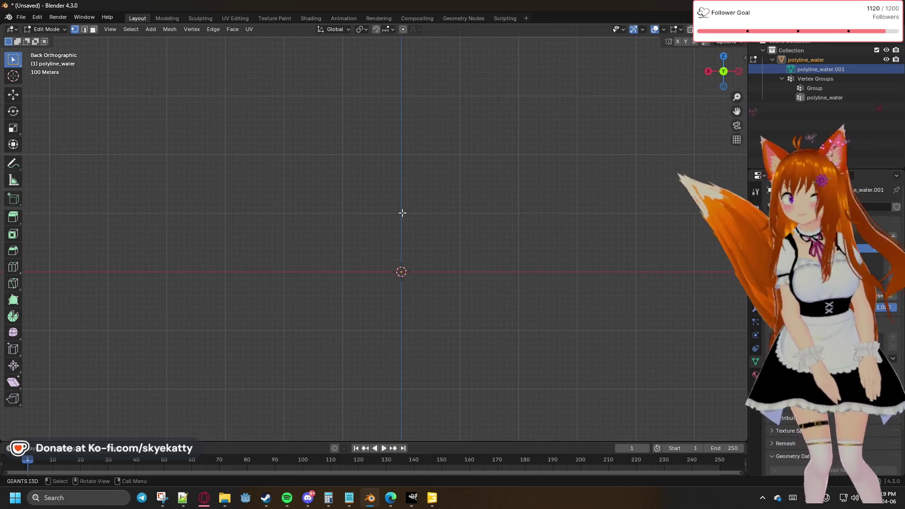
{"action": "mouse_move", "coordinate": [419, 310]}
{"action": "middle_mouse_down", "text": "shift"}
{"action": "mouse_move", "coordinate": [441, 325]}
{"action": "mouse_move", "coordinate": [445, 280]}
{"action": "mouse_move", "coordinate": [436, 298]}
{"action": "mouse_move", "coordinate": [484, 339]}
{"action": "middle_mouse_up", "text": "shift"}
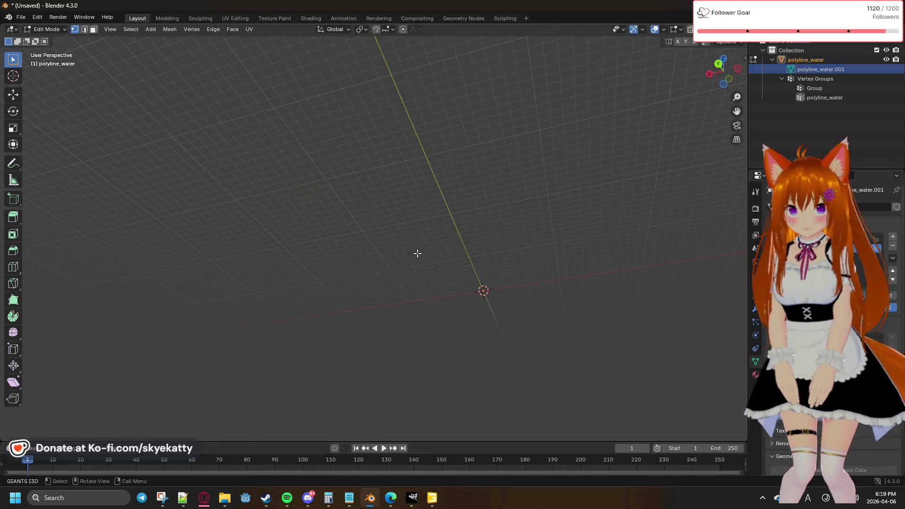
{"action": "mouse_move", "coordinate": [490, 305]}
{"action": "middle_mouse_down"}
{"action": "mouse_move", "coordinate": [508, 265]}
{"action": "mouse_move", "coordinate": [368, 202]}
{"action": "mouse_move", "coordinate": [389, 232]}
{"action": "mouse_move", "coordinate": [327, 219]}
{"action": "mouse_move", "coordinate": [321, 208]}
{"action": "mouse_move", "coordinate": [338, 239]}
{"action": "mouse_move", "coordinate": [457, 350]}
{"action": "mouse_move", "coordinate": [425, 276]}
{"action": "mouse_move", "coordinate": [445, 313]}
{"action": "mouse_move", "coordinate": [447, 354]}
{"action": "mouse_move", "coordinate": [423, 227]}
{"action": "middle_mouse_up"}
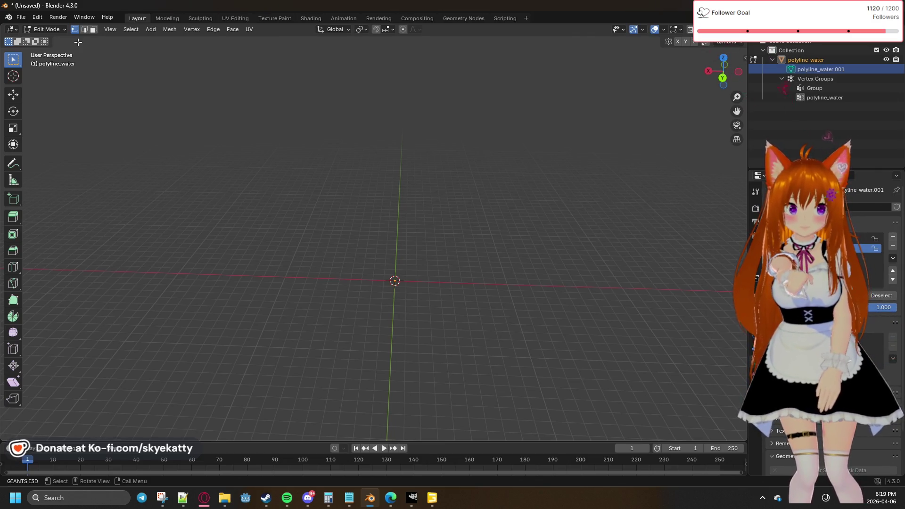
{"action": "right_click", "coordinate": [800, 59]}
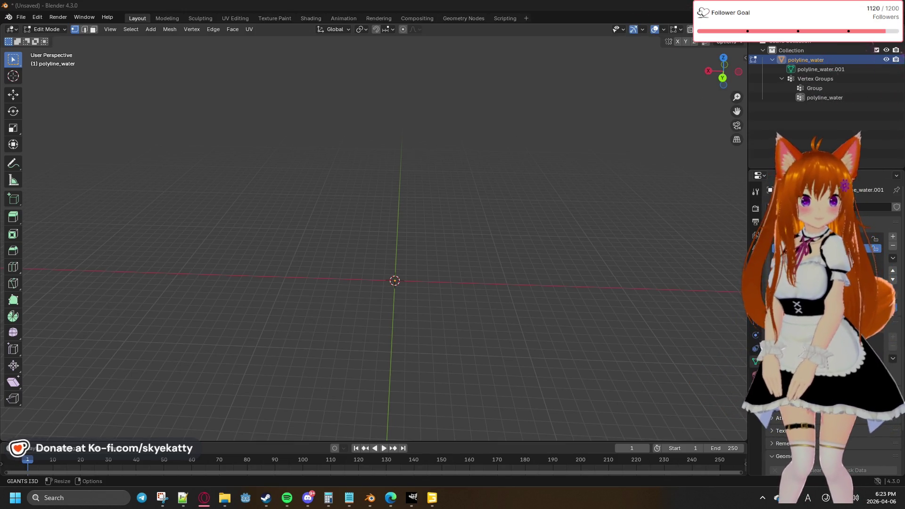
{"action": "key", "text": "super+d"}
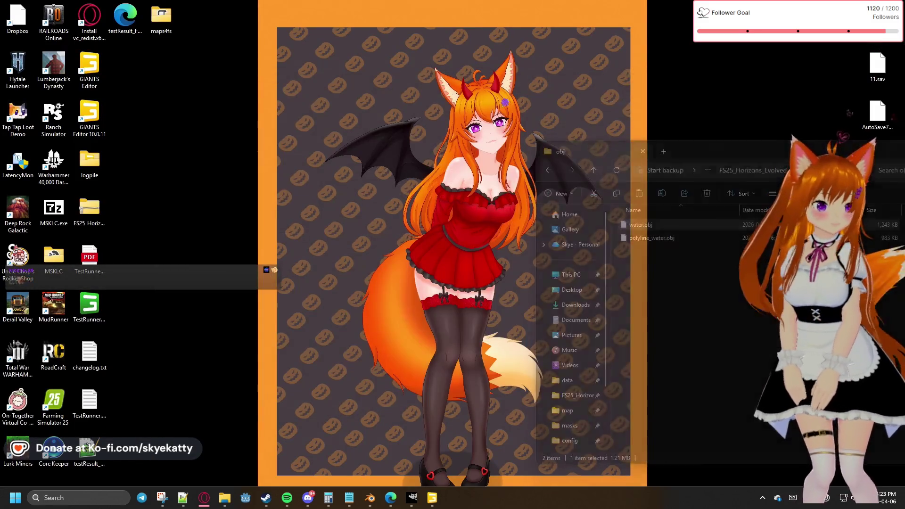
Back in GIANTS Editor, start Export Selection with Files targeting polyline_water.obj
{"action": "key", "text": "alt+Tab"}
{"action": "key", "text": "alt+Tab"}
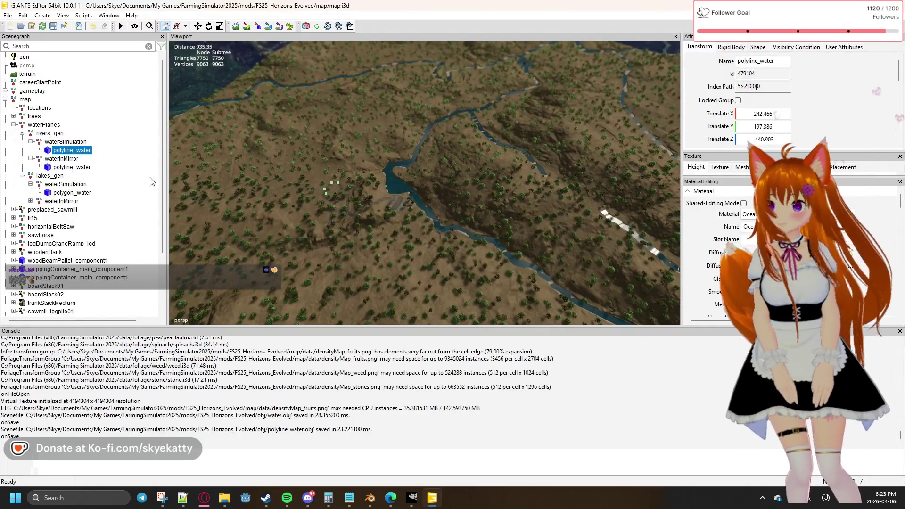
{"action": "left_click", "coordinate": [7, 14]}
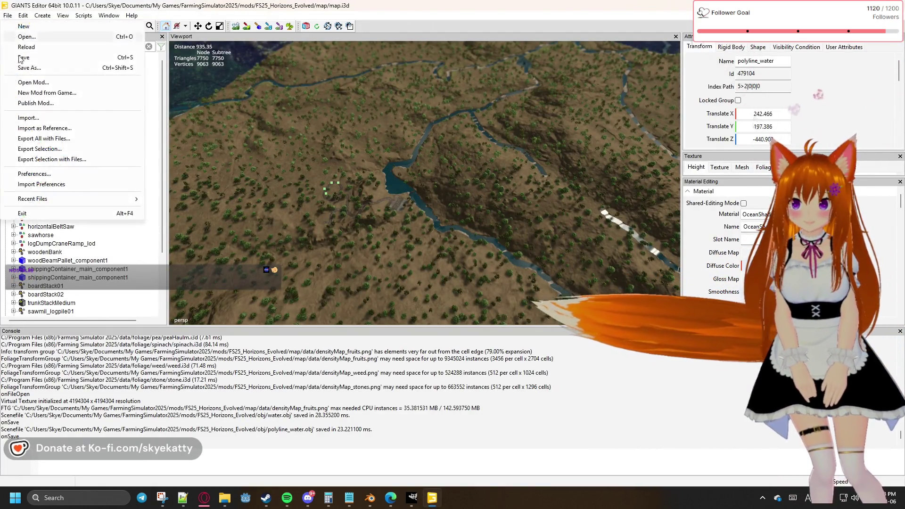
{"action": "left_click", "coordinate": [78, 159]}
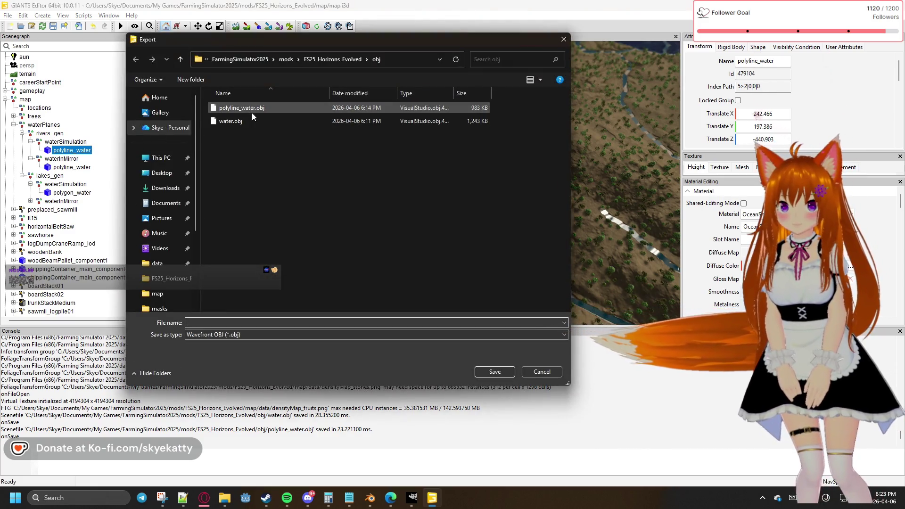
{"action": "left_click", "coordinate": [252, 108]}
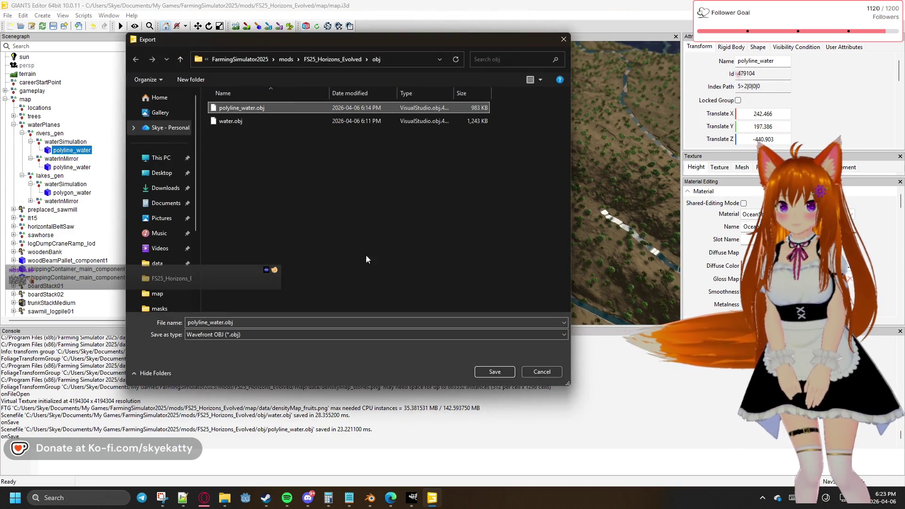
Save over the existing polyline_water.obj, confirming the replace and keeping game-relative paths
{"action": "left_click", "coordinate": [499, 374]}
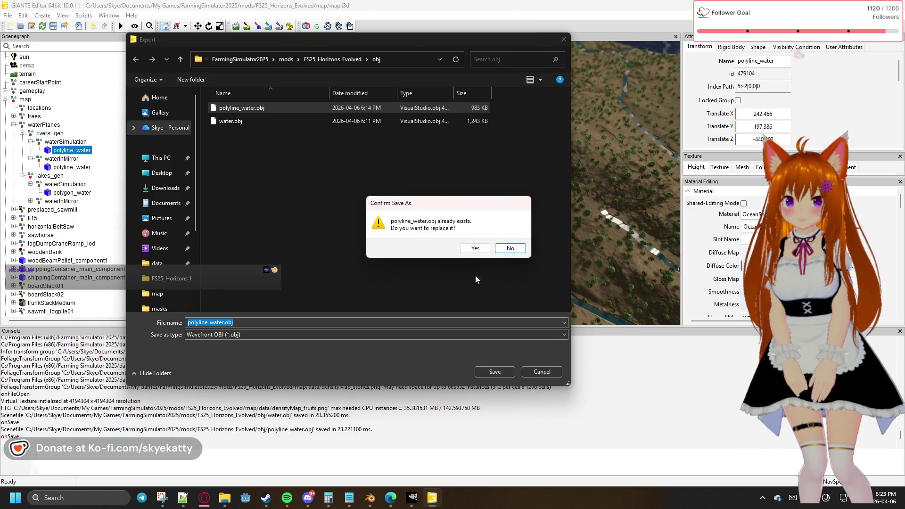
{"action": "left_click", "coordinate": [476, 250]}
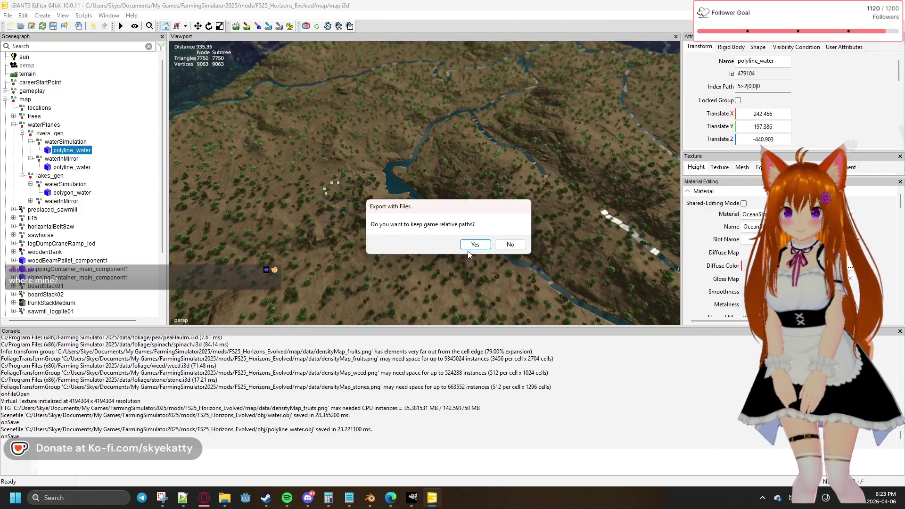
{"action": "left_click", "coordinate": [473, 247]}
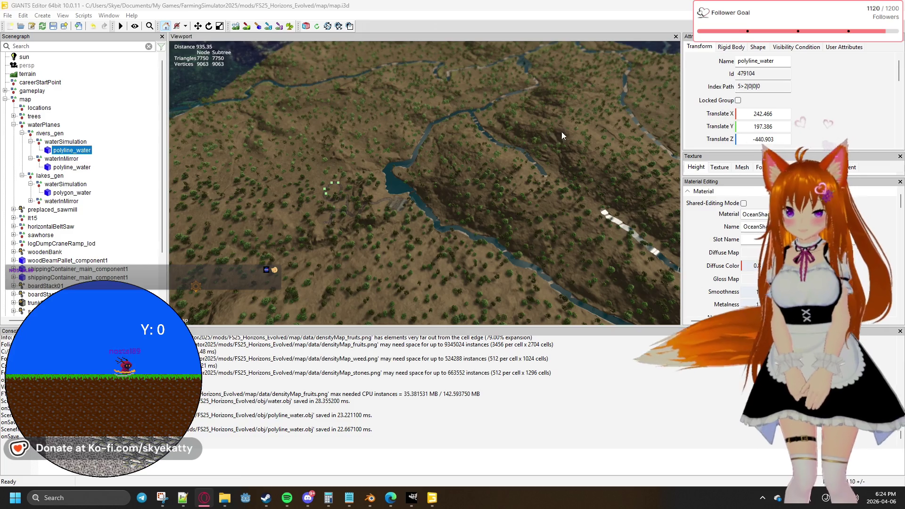
{"action": "mouse_move", "coordinate": [224, 499]}
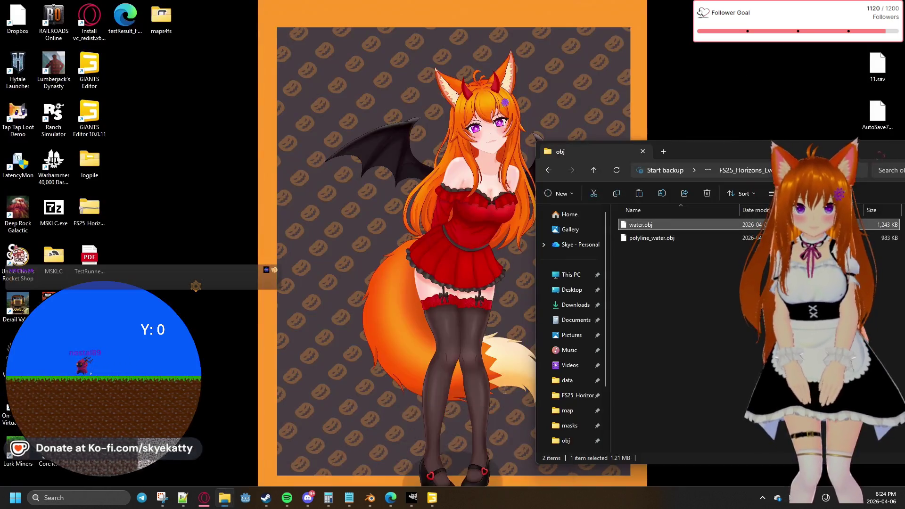
Bring the obj folder window forward to check the updated polyline_water.obj, then return to Blender
{"action": "left_click", "coordinate": [437, 459]}
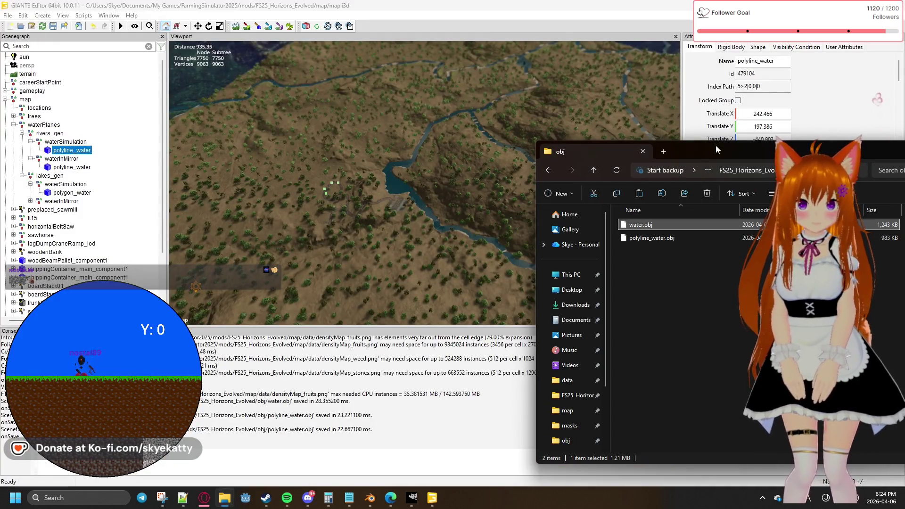
{"action": "left_click_drag", "start_coordinate": [716, 145], "coordinate": [511, 115]}
{"action": "left_click_drag", "start_coordinate": [498, 274], "coordinate": [491, 280]}
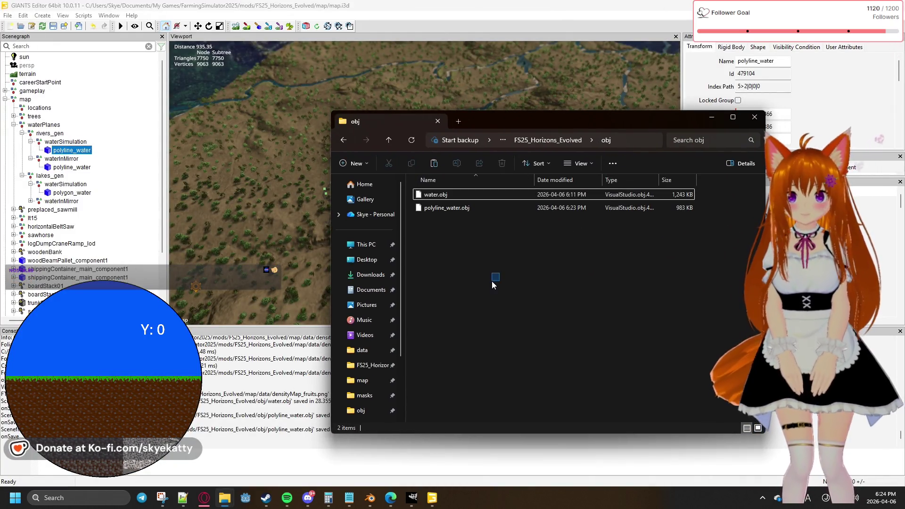
{"action": "right_click", "coordinate": [493, 284]}
{"action": "left_click", "coordinate": [450, 290]}
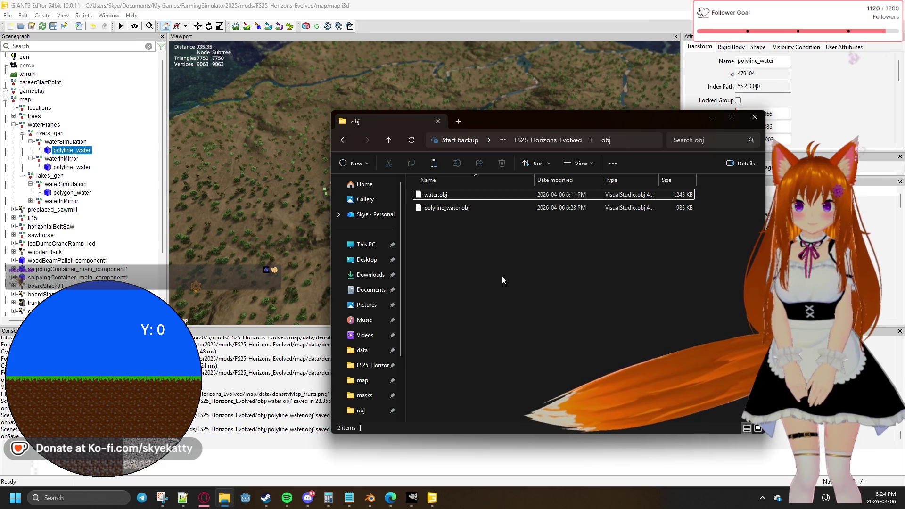
{"action": "right_click", "coordinate": [501, 280]}
{"action": "left_click", "coordinate": [479, 258]}
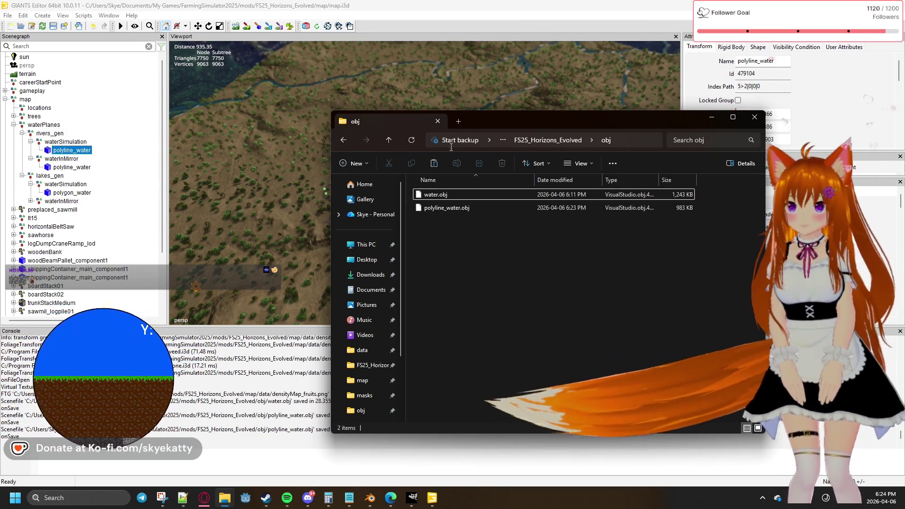
{"action": "left_click_drag", "start_coordinate": [472, 120], "coordinate": [603, 54]}
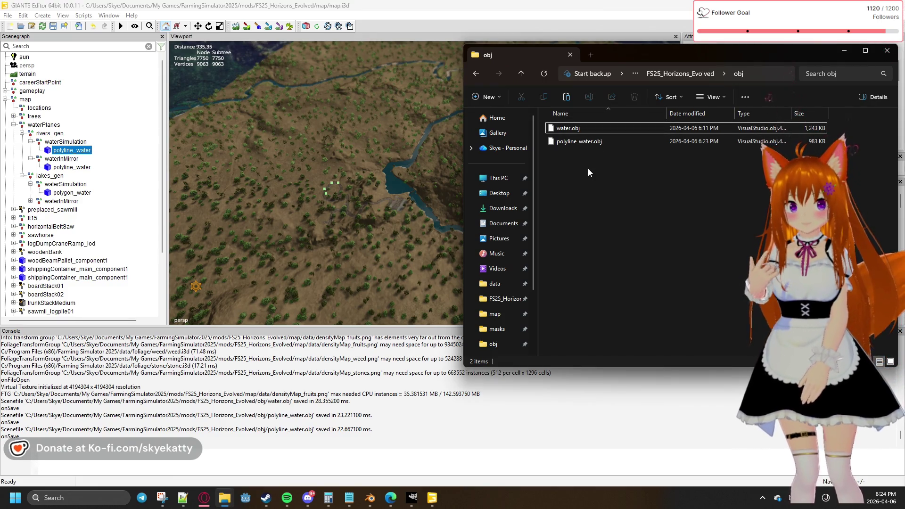
{"action": "key", "text": "alt+Tab"}
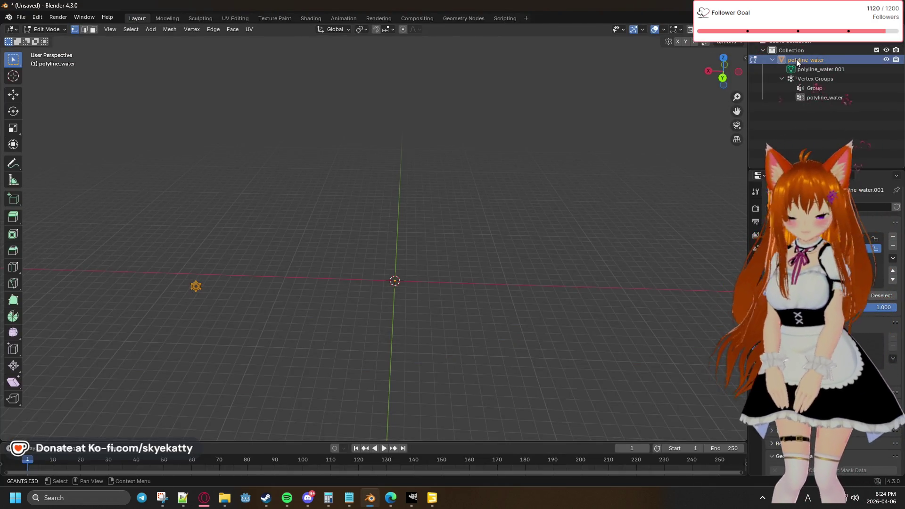
Delete the old polyline_water object and bring the obj folder window forward
{"action": "key", "text": "Delete"}
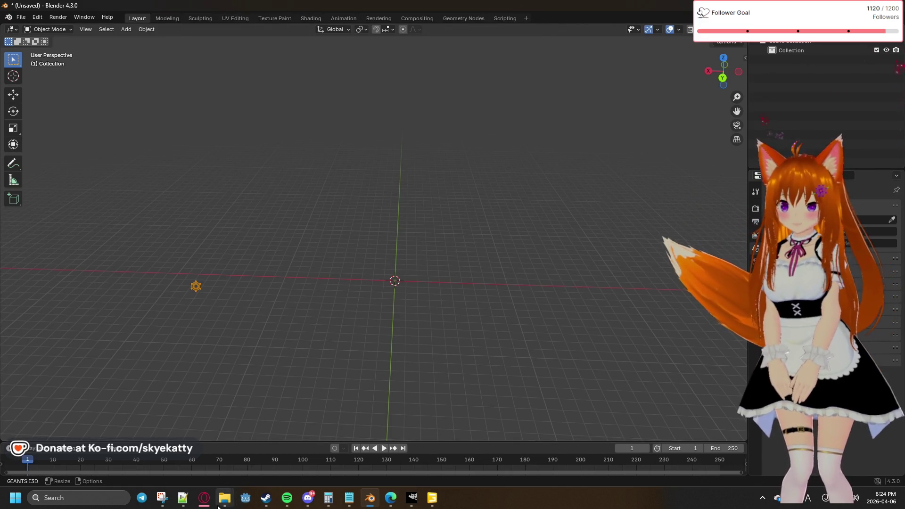
{"action": "mouse_move", "coordinate": [224, 498]}
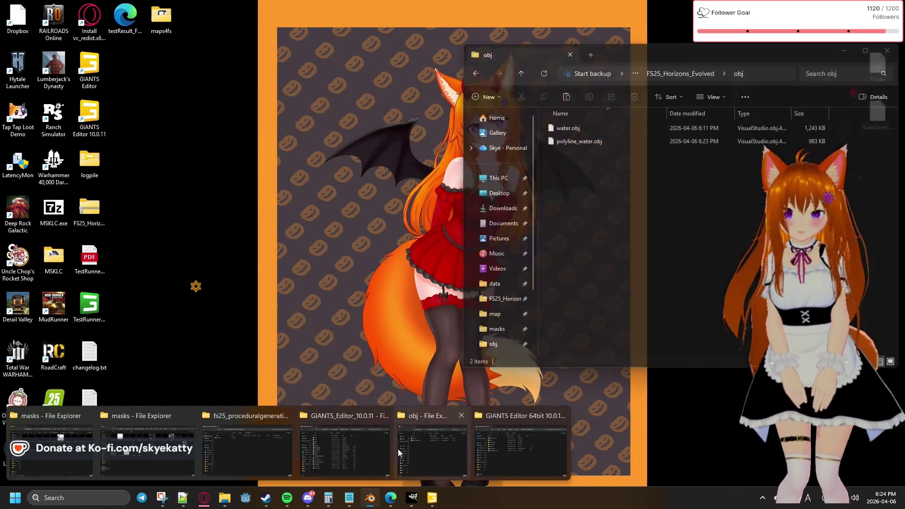
{"action": "left_click", "coordinate": [398, 450]}
Drop polyline_water.obj into Blender and import it with forward -Z, up Y and Split By Group enabled
{"action": "left_click_drag", "start_coordinate": [588, 141], "coordinate": [320, 190]}
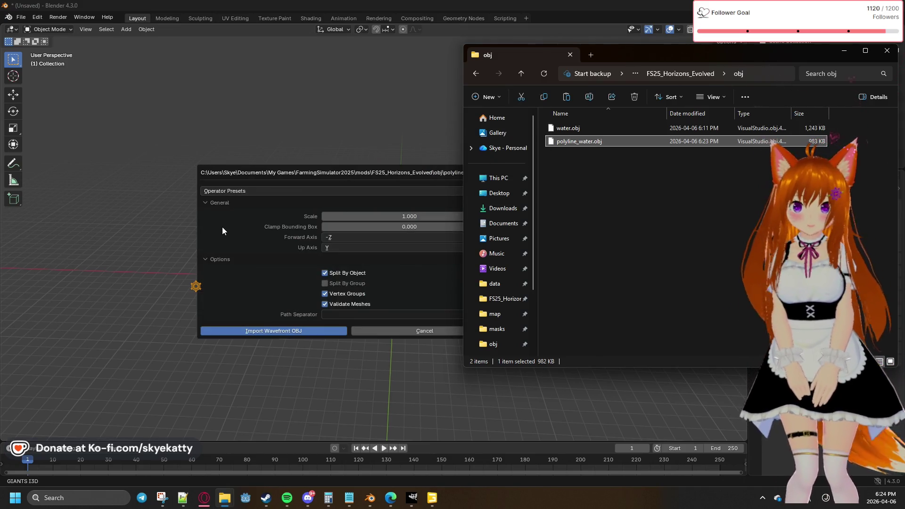
{"action": "left_click", "coordinate": [222, 227]}
{"action": "left_click", "coordinate": [381, 236]}
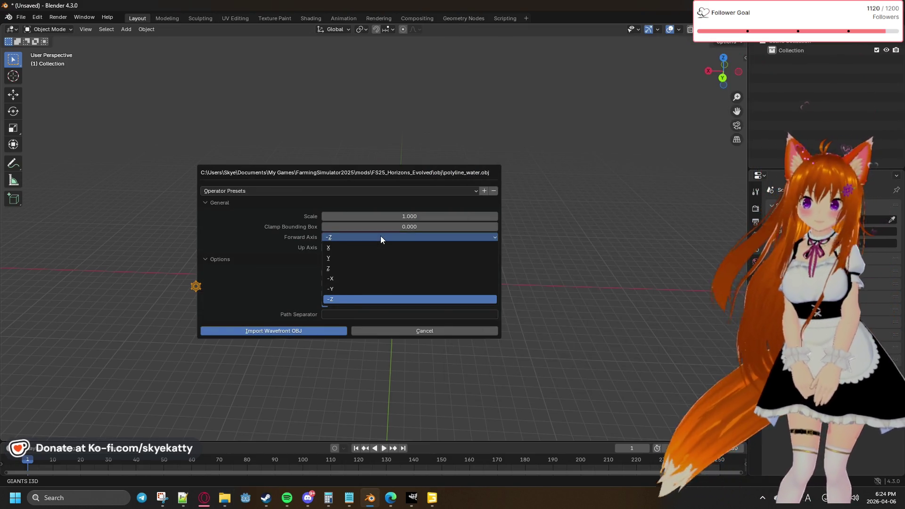
{"action": "left_click", "coordinate": [381, 236]}
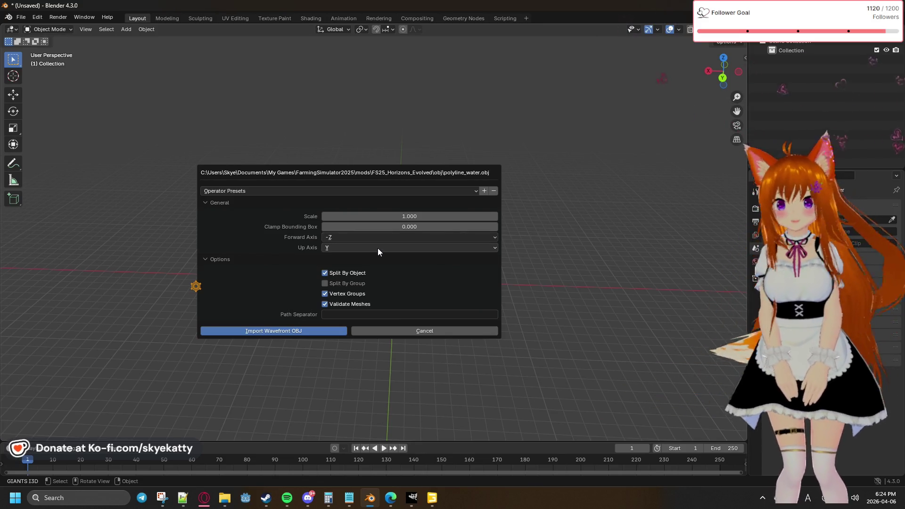
{"action": "left_click", "coordinate": [377, 249]}
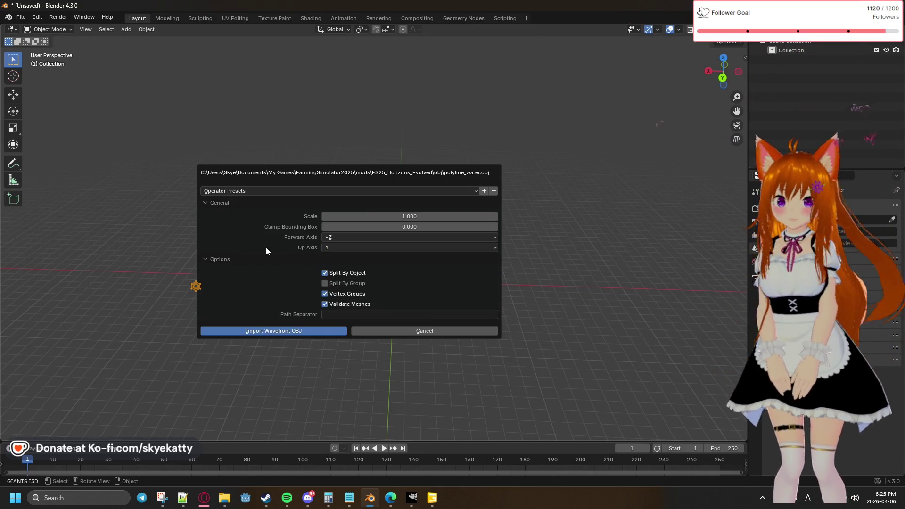
{"action": "left_click", "coordinate": [341, 285]}
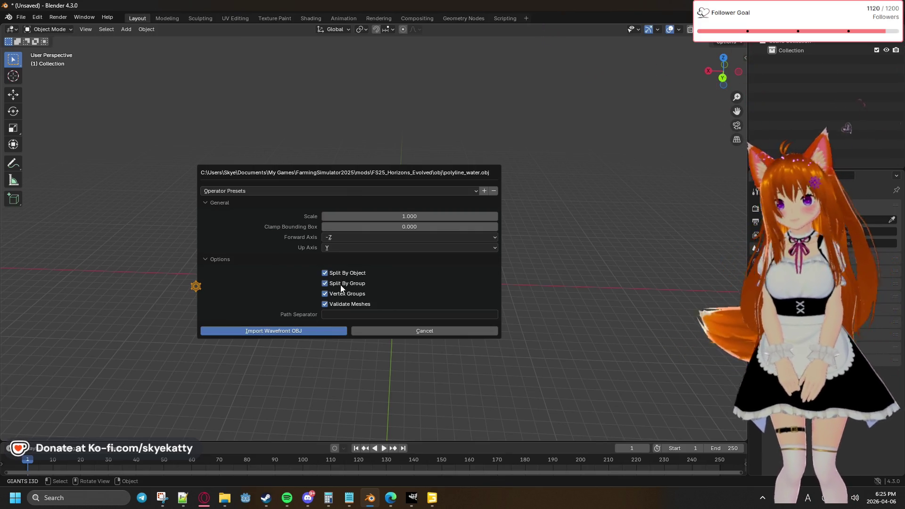
{"action": "left_click", "coordinate": [313, 330]}
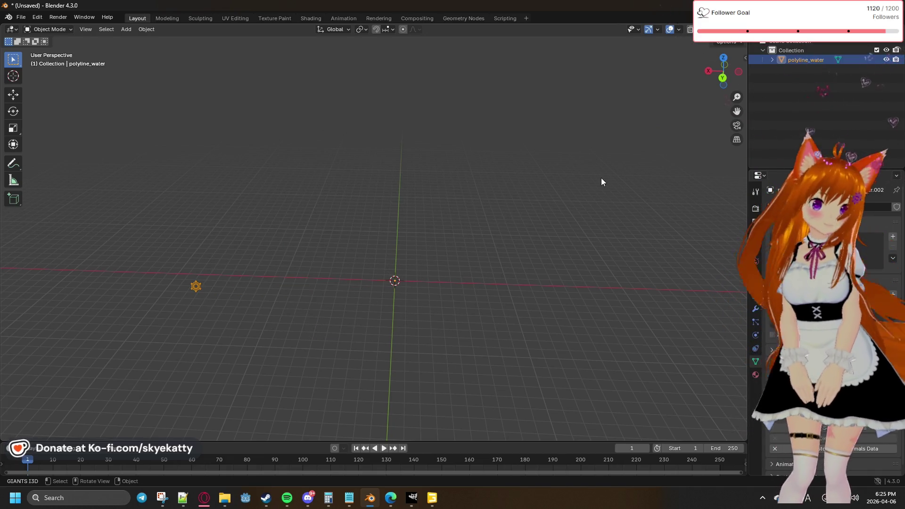
Expand polyline_water in the outliner, inspect its polyline_water.002 mesh and select the object
{"action": "left_click", "coordinate": [773, 60]}
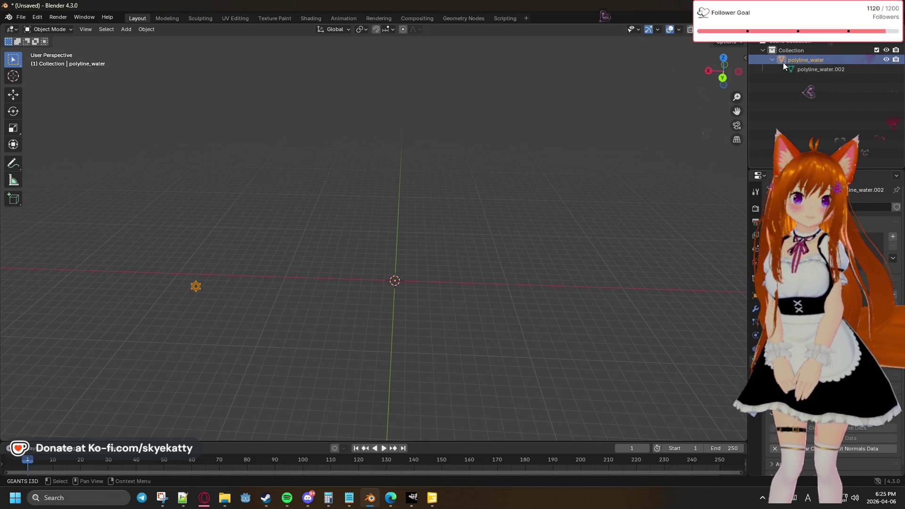
{"action": "left_click", "coordinate": [790, 67]}
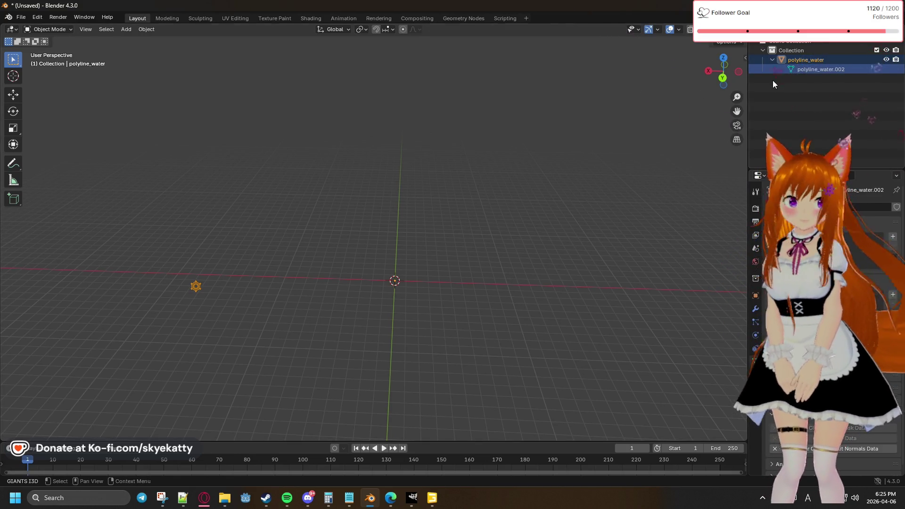
{"action": "left_click", "coordinate": [828, 61]}
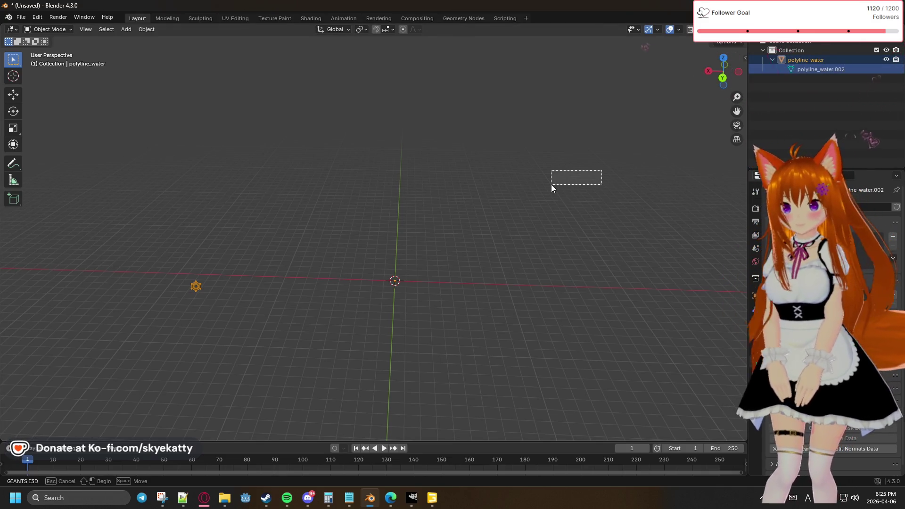
{"action": "left_click", "coordinate": [534, 202]}
{"action": "right_click", "coordinate": [513, 220]}
{"action": "left_click", "coordinate": [841, 60]}
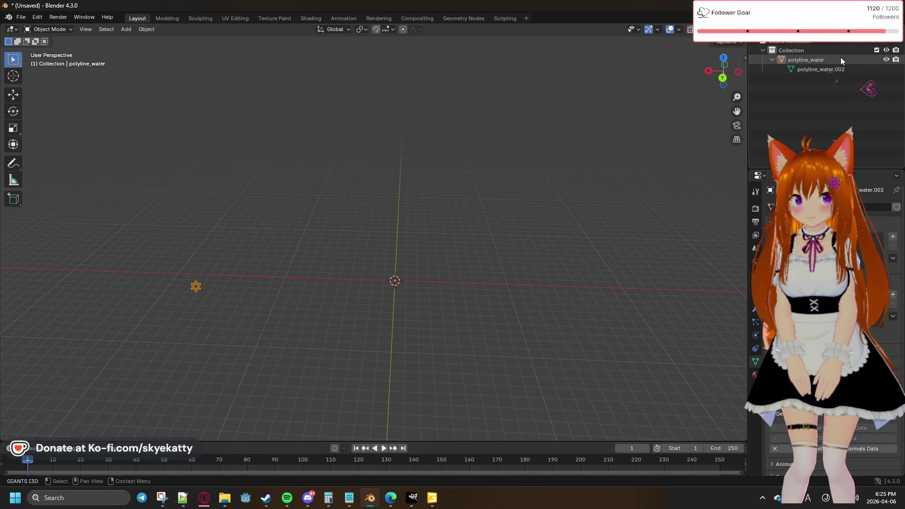
Orbit the viewport until the origin comes into view and enter Edit Mode on the mesh
{"action": "mouse_move", "coordinate": [553, 198]}
{"action": "middle_mouse_down"}
{"action": "mouse_move", "coordinate": [531, 172]}
{"action": "mouse_move", "coordinate": [550, 161]}
{"action": "mouse_move", "coordinate": [352, 395]}
{"action": "mouse_move", "coordinate": [339, 393]}
{"action": "mouse_move", "coordinate": [430, 330]}
{"action": "mouse_move", "coordinate": [591, 179]}
{"action": "mouse_move", "coordinate": [533, 164]}
{"action": "mouse_move", "coordinate": [401, 194]}
{"action": "mouse_move", "coordinate": [403, 180]}
{"action": "mouse_move", "coordinate": [533, 142]}
{"action": "mouse_move", "coordinate": [603, 181]}
{"action": "mouse_move", "coordinate": [500, 202]}
{"action": "mouse_move", "coordinate": [484, 186]}
{"action": "mouse_move", "coordinate": [533, 196]}
{"action": "mouse_move", "coordinate": [506, 242]}
{"action": "middle_mouse_up"}
{"action": "mouse_move", "coordinate": [400, 316]}
{"action": "middle_mouse_down"}
{"action": "mouse_move", "coordinate": [460, 218]}
{"action": "mouse_move", "coordinate": [485, 211]}
{"action": "mouse_move", "coordinate": [471, 303]}
{"action": "mouse_move", "coordinate": [457, 259]}
{"action": "mouse_move", "coordinate": [502, 232]}
{"action": "mouse_move", "coordinate": [545, 223]}
{"action": "mouse_move", "coordinate": [342, 285]}
{"action": "mouse_move", "coordinate": [460, 235]}
{"action": "middle_mouse_up"}
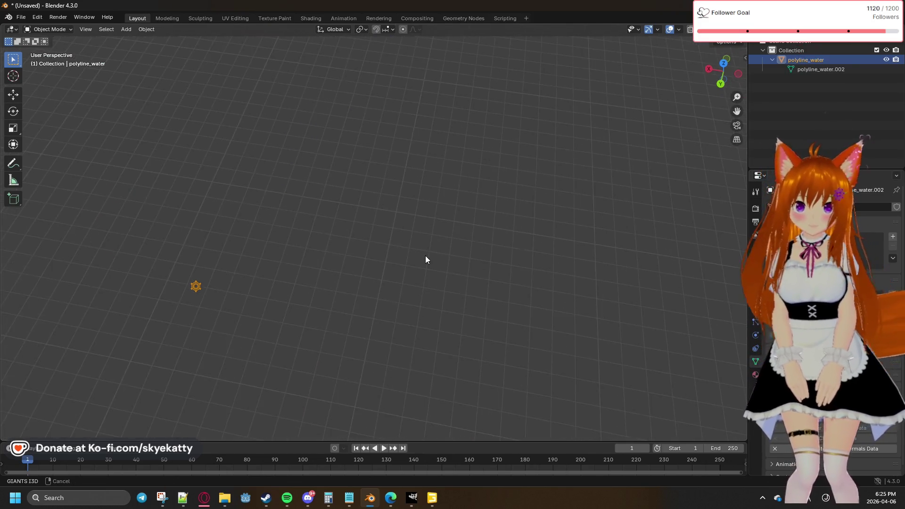
{"action": "middle_click_drag", "start_coordinate": [427, 278], "coordinate": [449, 274]}
{"action": "key", "text": "Tab"}
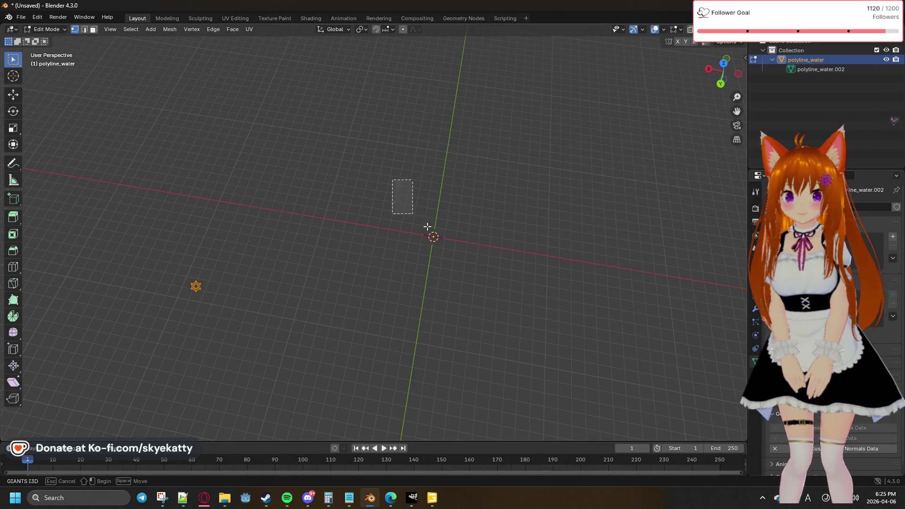
Select the polyline_water.002 mesh data, check its menus, and switch to the Geometry Nodes workspace spreadsheet
{"action": "left_click", "coordinate": [821, 69]}
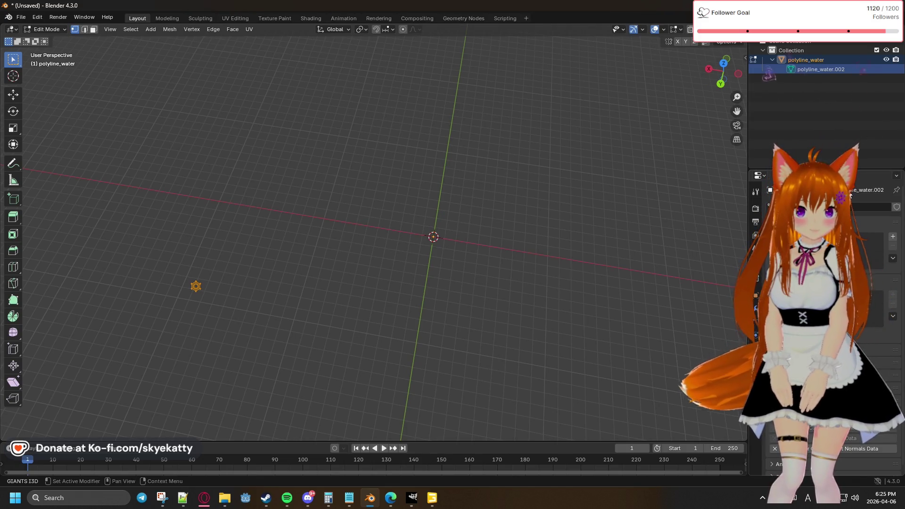
{"action": "right_click", "coordinate": [820, 70]}
{"action": "left_click", "coordinate": [819, 67]}
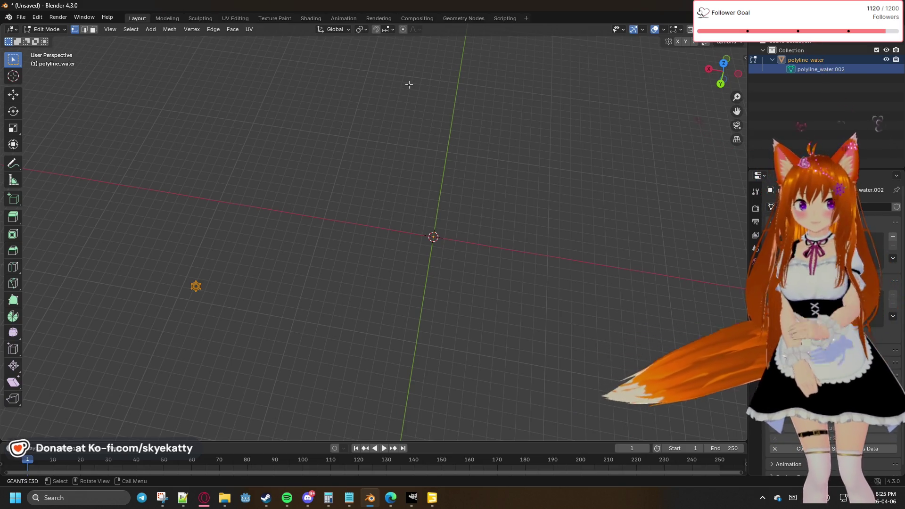
{"action": "right_click", "coordinate": [538, 169]}
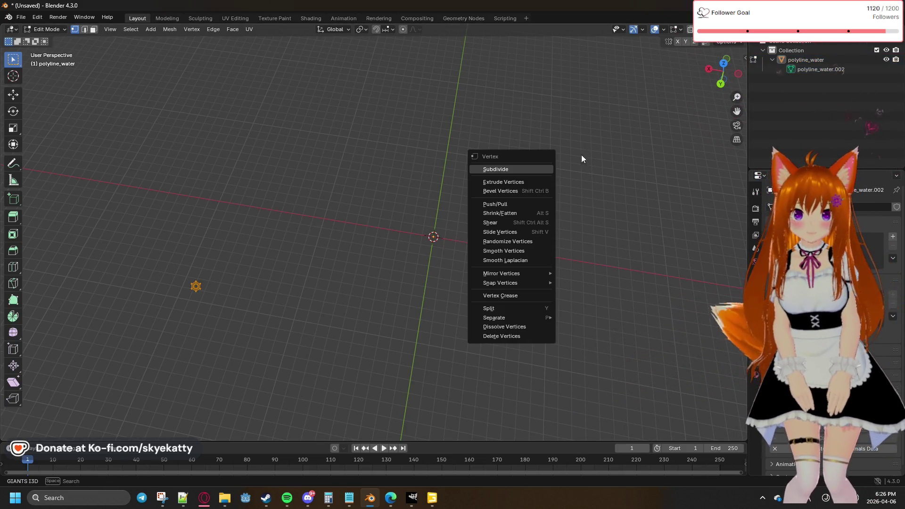
{"action": "left_click", "coordinate": [465, 18]}
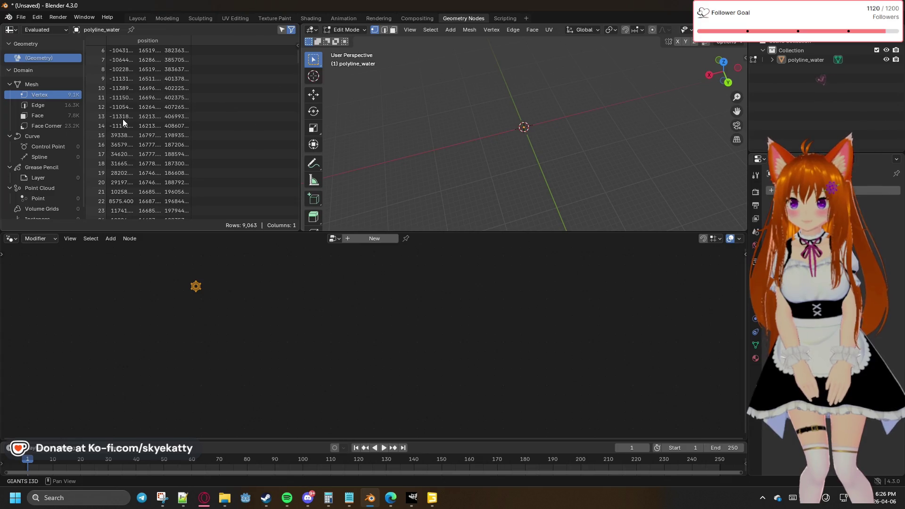
{"action": "scroll", "coordinate": [170, 138], "scroll_direction": "down", "scroll_amount": 4}
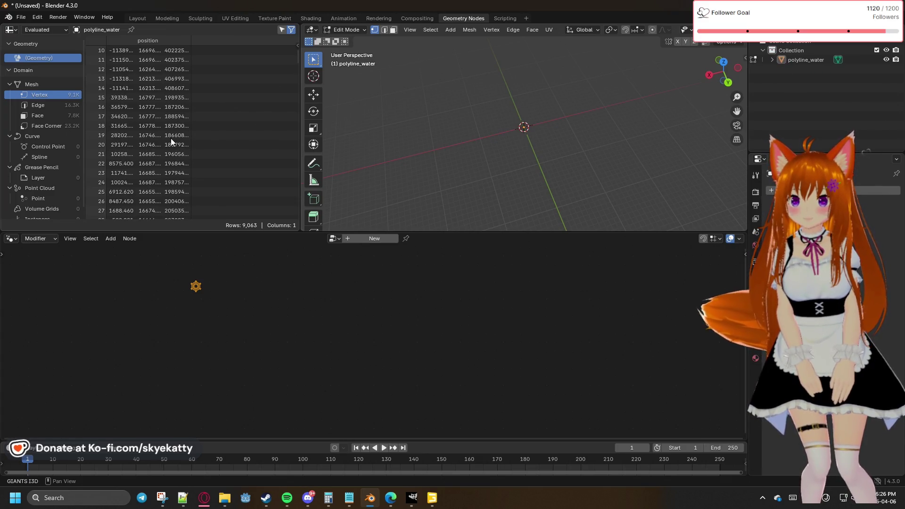
{"action": "scroll", "coordinate": [170, 138], "scroll_direction": "down", "scroll_amount": 3}
{"action": "scroll", "coordinate": [170, 138], "scroll_direction": "down", "scroll_amount": 3}
{"action": "scroll", "coordinate": [170, 138], "scroll_direction": "down", "scroll_amount": 3}
{"action": "scroll", "coordinate": [171, 138], "scroll_direction": "down", "scroll_amount": 4}
{"action": "scroll", "coordinate": [170, 137], "scroll_direction": "down", "scroll_amount": 4}
{"action": "scroll", "coordinate": [170, 138], "scroll_direction": "down", "scroll_amount": 3}
{"action": "scroll", "coordinate": [170, 139], "scroll_direction": "down", "scroll_amount": 4}
{"action": "scroll", "coordinate": [170, 138], "scroll_direction": "down", "scroll_amount": 3}
{"action": "scroll", "coordinate": [171, 138], "scroll_direction": "down", "scroll_amount": 4}
{"action": "scroll", "coordinate": [170, 138], "scroll_direction": "down", "scroll_amount": 4}
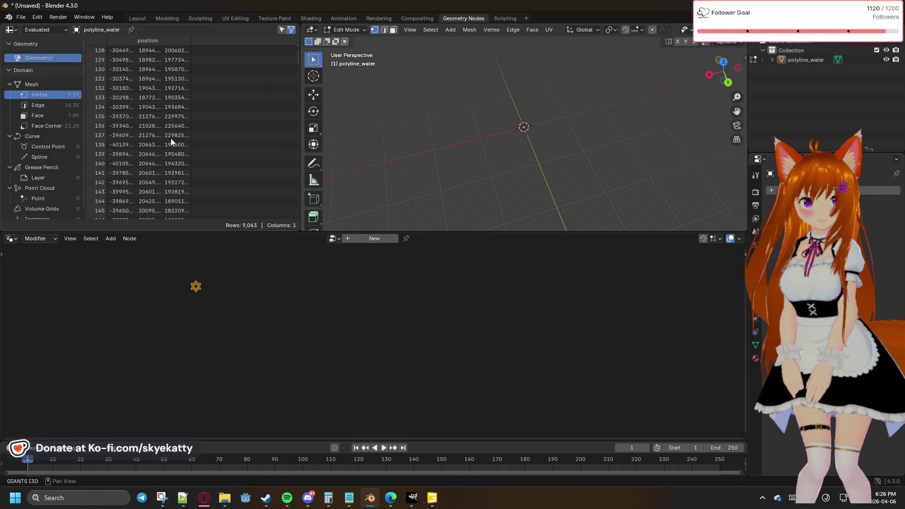
{"action": "scroll", "coordinate": [170, 138], "scroll_direction": "down", "scroll_amount": 4}
{"action": "scroll", "coordinate": [171, 138], "scroll_direction": "down", "scroll_amount": 4}
{"action": "scroll", "coordinate": [170, 138], "scroll_direction": "down", "scroll_amount": 4}
{"action": "scroll", "coordinate": [171, 138], "scroll_direction": "down", "scroll_amount": 4}
{"action": "scroll", "coordinate": [171, 137], "scroll_direction": "down", "scroll_amount": 4}
{"action": "scroll", "coordinate": [171, 138], "scroll_direction": "down", "scroll_amount": 4}
{"action": "scroll", "coordinate": [170, 138], "scroll_direction": "down", "scroll_amount": 5}
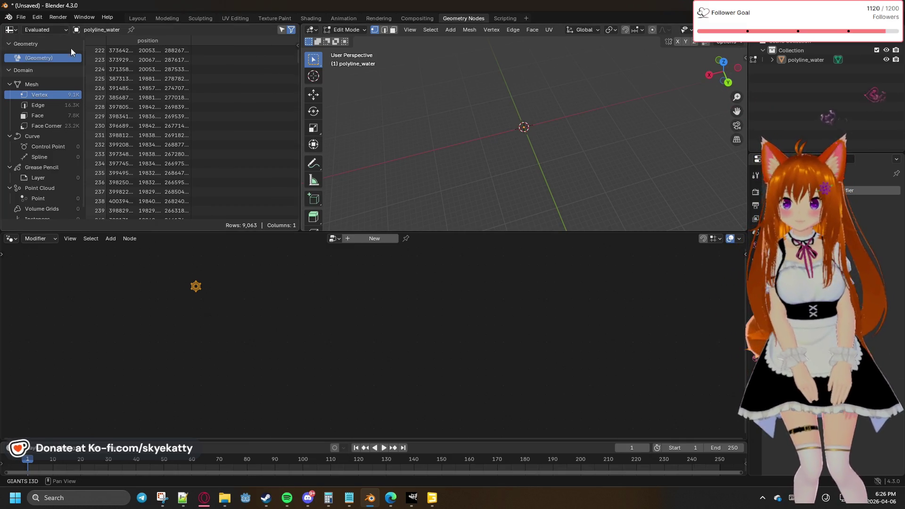
Select polyline_water in the Outliner and head to the Layout workspace
{"action": "left_click", "coordinate": [810, 60]}
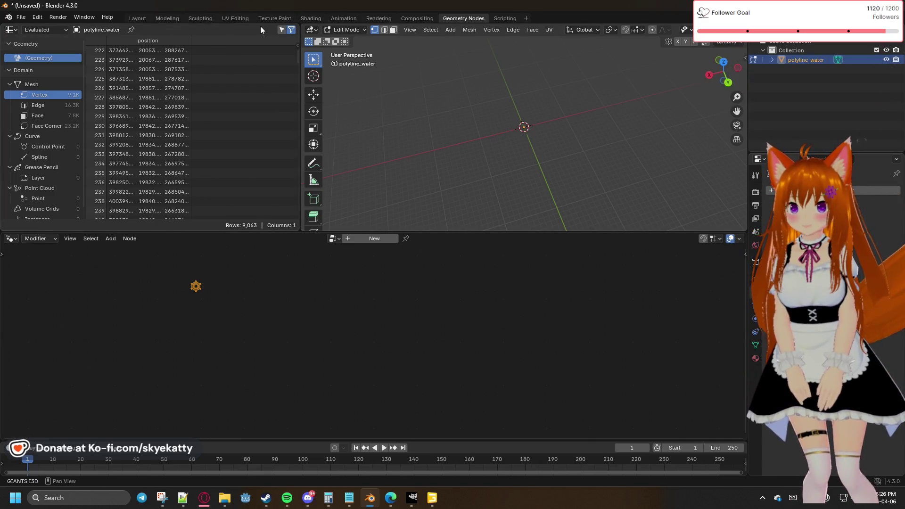
{"action": "left_click", "coordinate": [146, 21]}
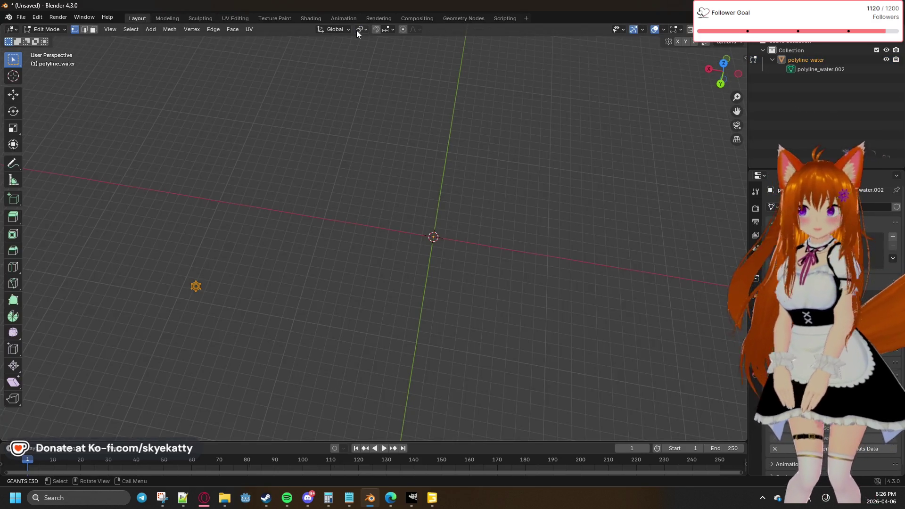
Select the polyline_water.002 mesh data and box-select its vertices toward the lower left
{"action": "left_click", "coordinate": [163, 30]}
{"action": "mouse_move", "coordinate": [188, 40]}
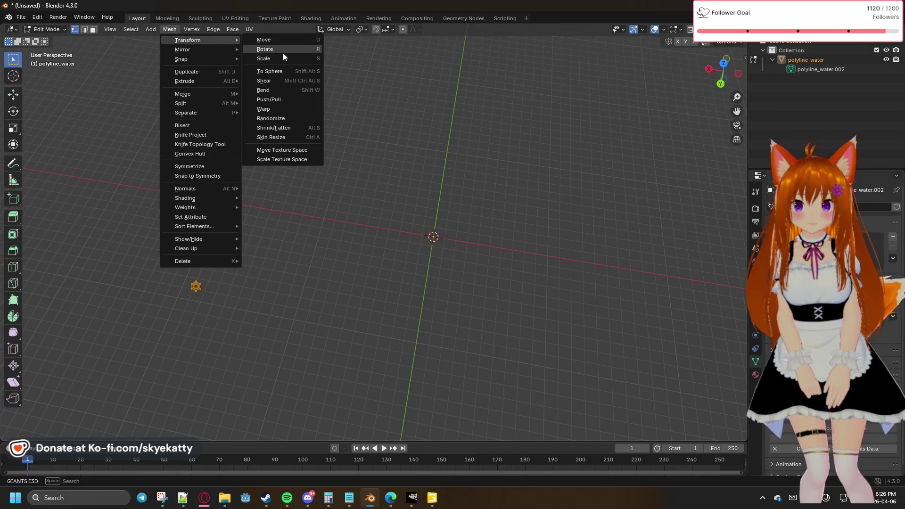
{"action": "left_click", "coordinate": [283, 57]}
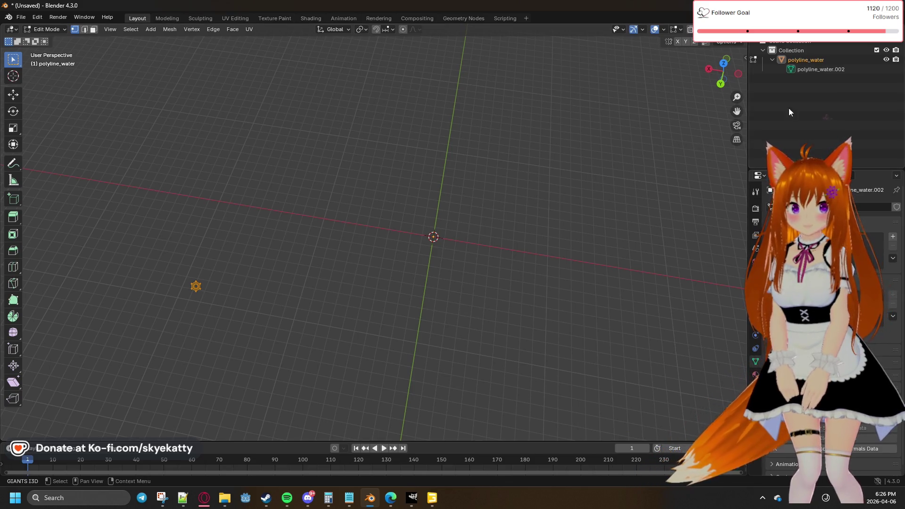
{"action": "left_click", "coordinate": [810, 70]}
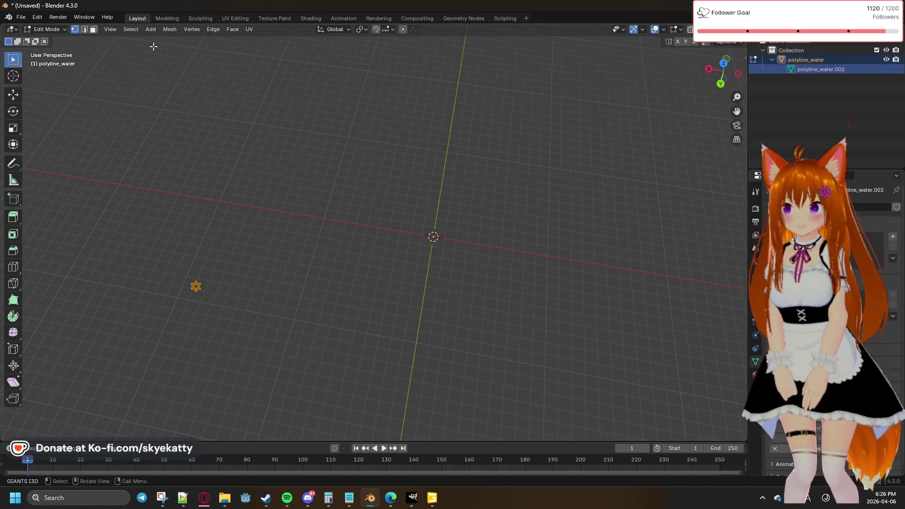
{"action": "key", "text": "b"}
{"action": "left_click_drag", "start_coordinate": [395, 161], "coordinate": [346, 183]}
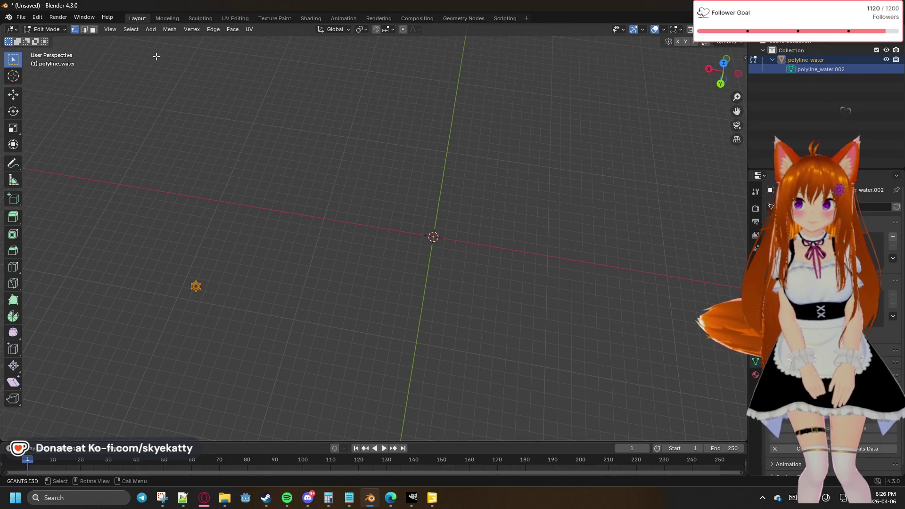
Start scaling the selected vertices via Mesh > Transform, then switch to circle selection
{"action": "left_click", "coordinate": [170, 29]}
{"action": "mouse_move", "coordinate": [189, 39]}
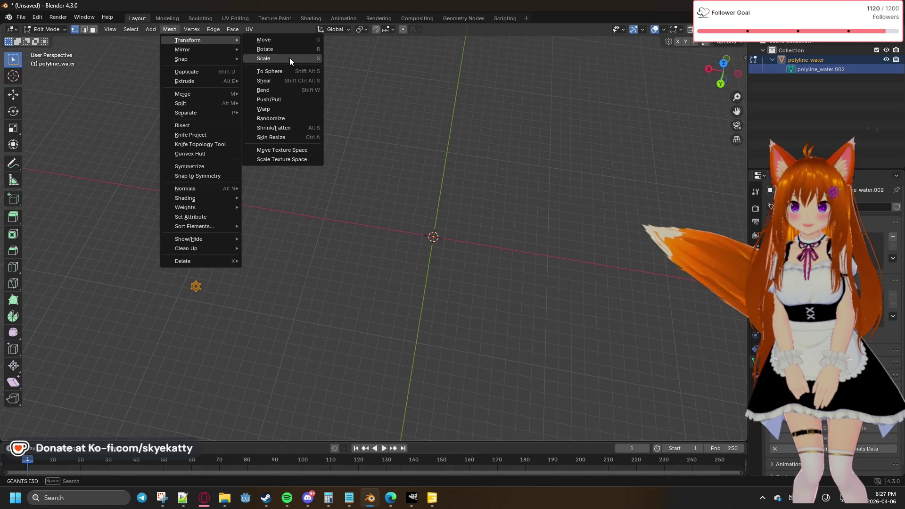
{"action": "left_click", "coordinate": [289, 58]}
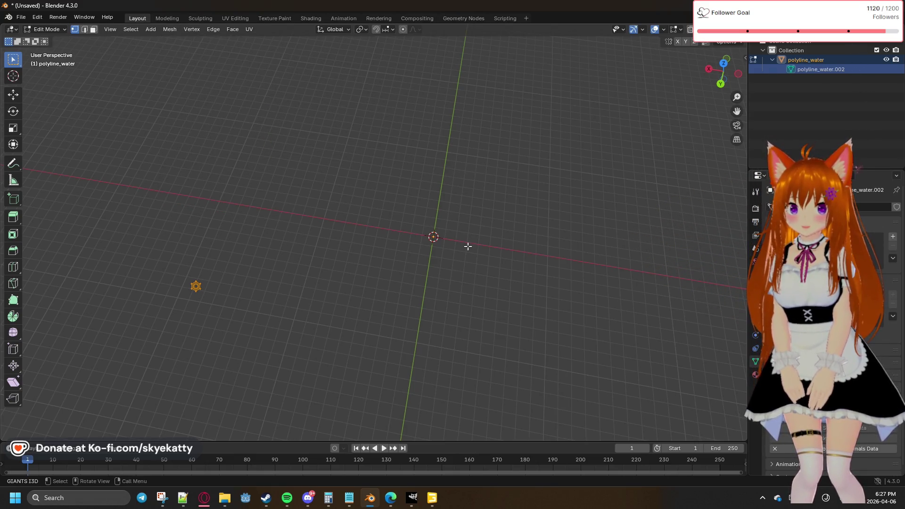
{"action": "key", "text": "c"}
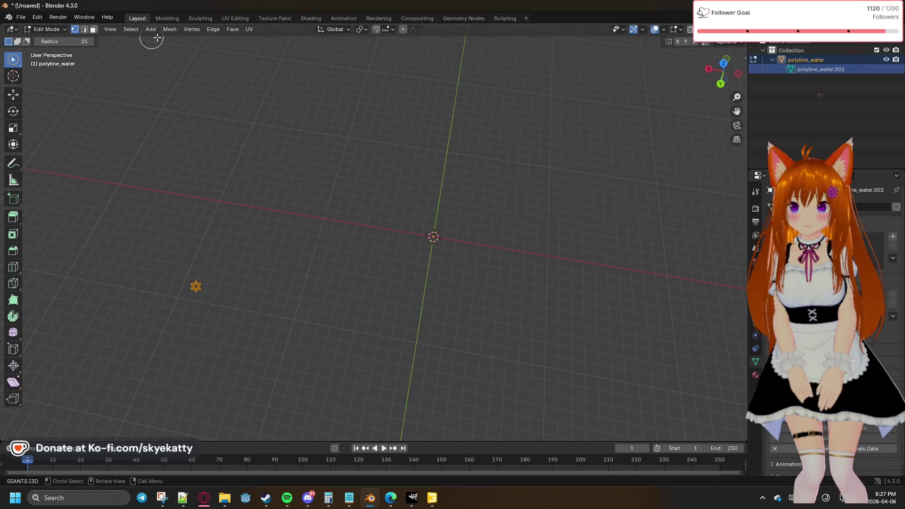
{"action": "left_click", "coordinate": [172, 32]}
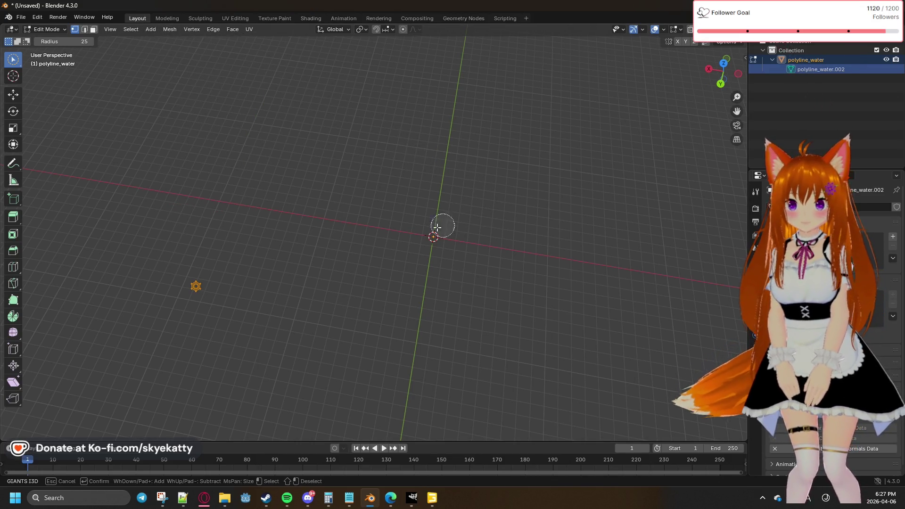
{"action": "mouse_move", "coordinate": [432, 231]}
{"action": "left_mouse_down"}
{"action": "mouse_move", "coordinate": [447, 223]}
{"action": "mouse_move", "coordinate": [374, 247]}
{"action": "left_mouse_up"}
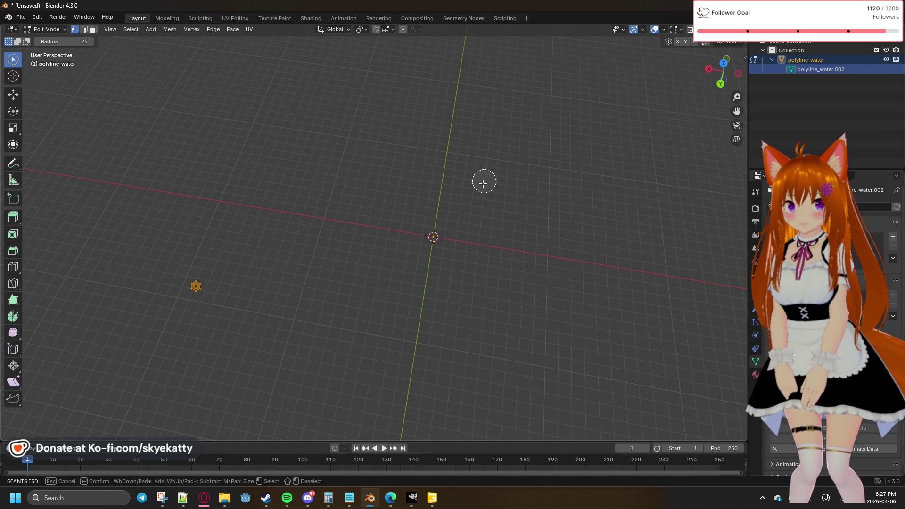
{"action": "right_click", "coordinate": [832, 70]}
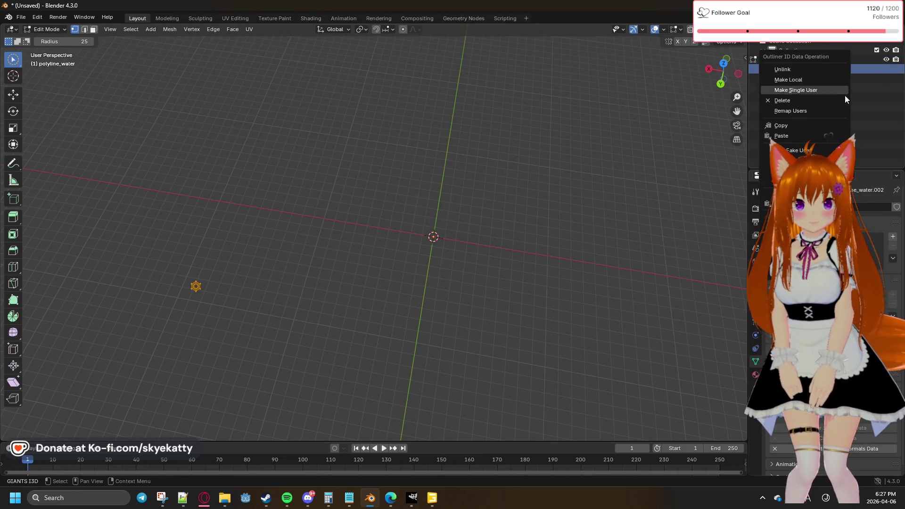
{"action": "key", "text": "Escape"}
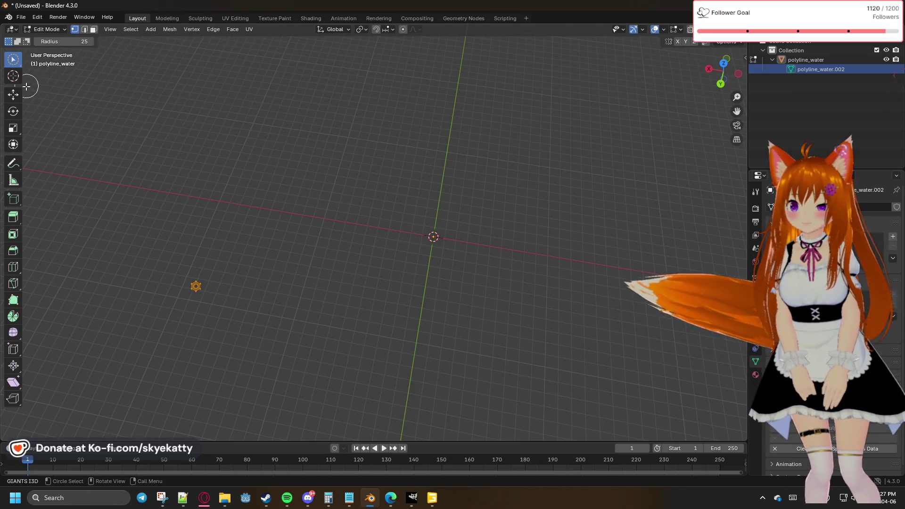
With the Scale tool active, repeatedly try circle-selecting vertices near the origin
{"action": "left_click", "coordinate": [17, 131]}
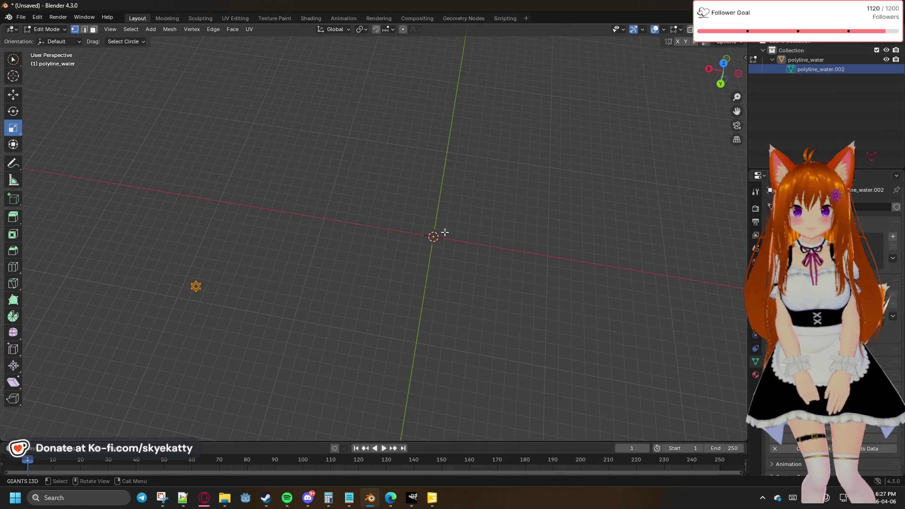
{"action": "key", "text": "c"}
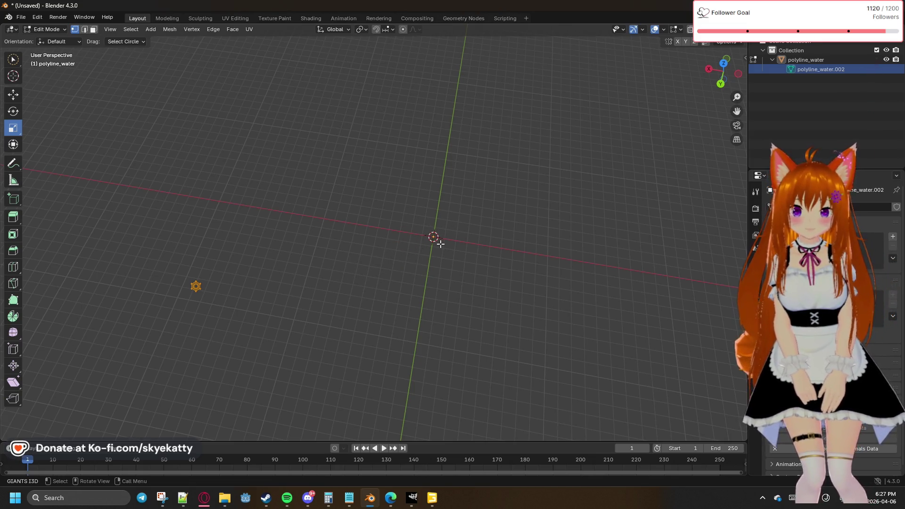
{"action": "key", "text": "c"}
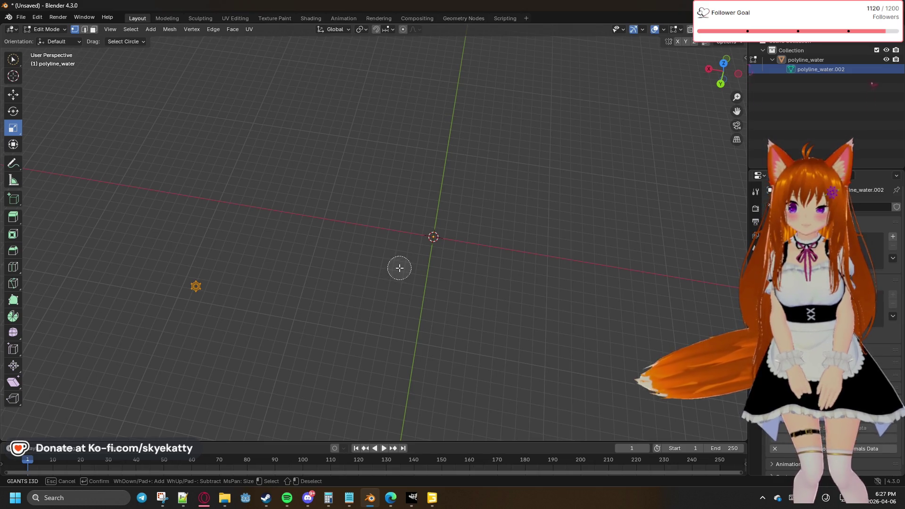
{"action": "key", "text": "Escape"}
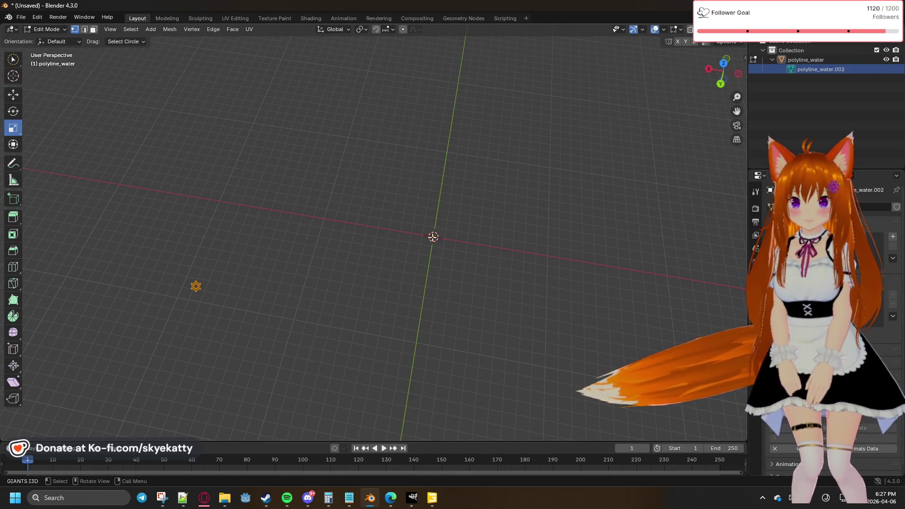
{"action": "key", "text": "c"}
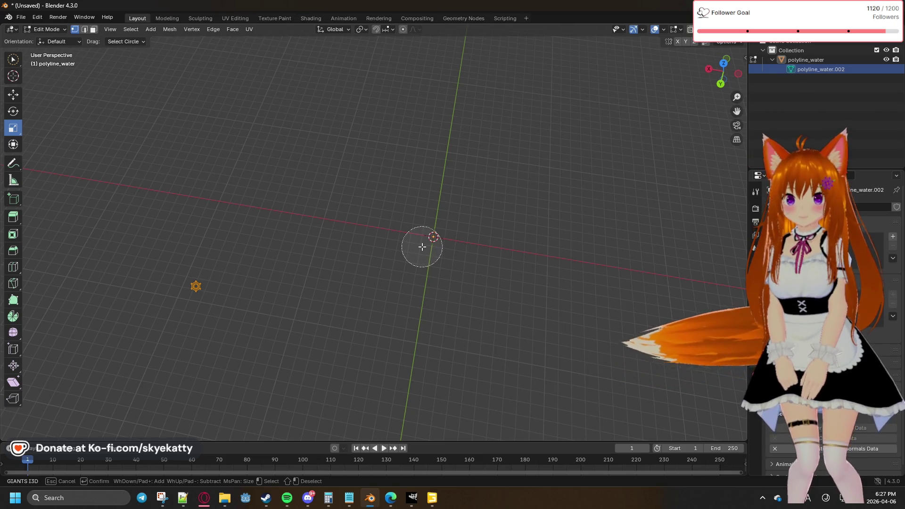
{"action": "scroll", "coordinate": [423, 246], "scroll_direction": "down", "scroll_amount": 2}
{"action": "scroll", "coordinate": [422, 246], "scroll_direction": "down", "scroll_amount": 3}
{"action": "key", "text": "Escape"}
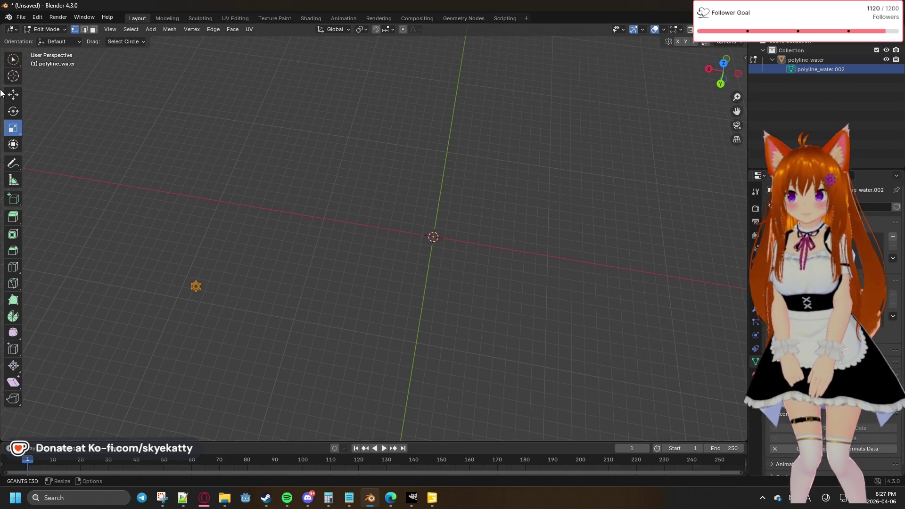
{"action": "key", "text": "c"}
{"action": "key", "text": "Escape"}
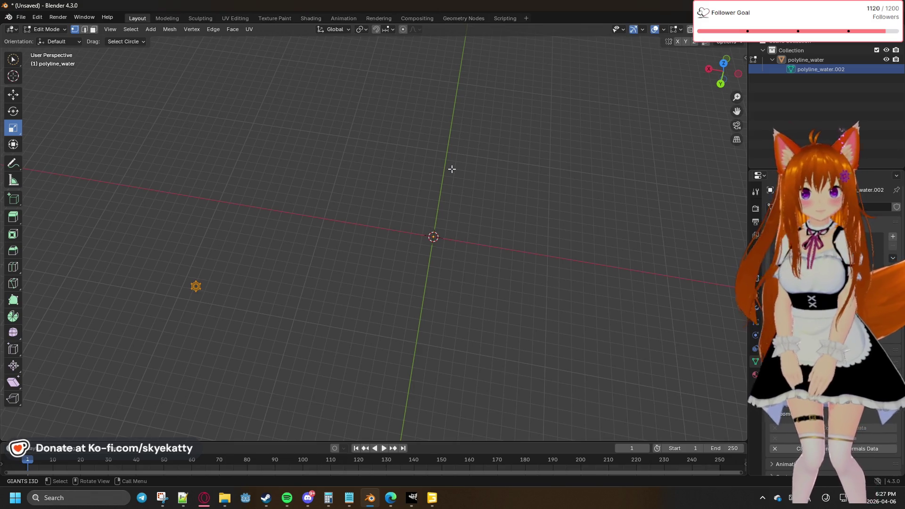
{"action": "left_click", "coordinate": [12, 67]}
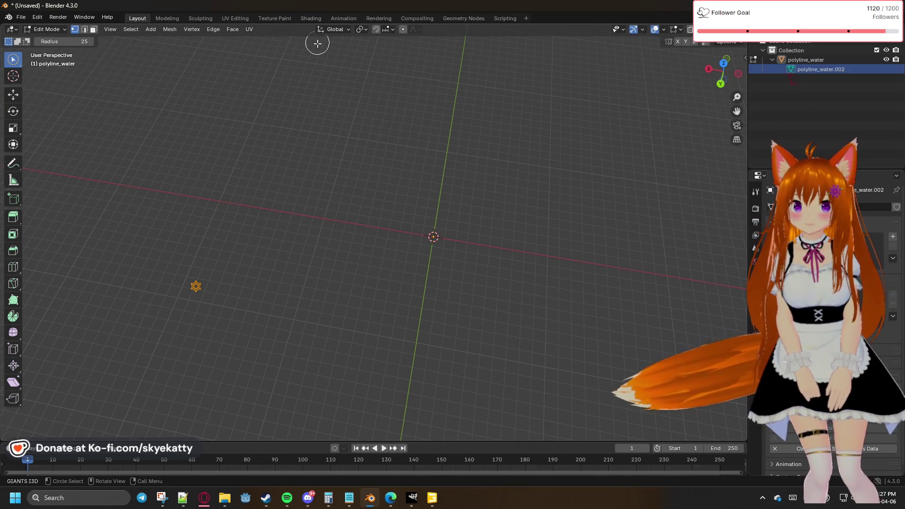
{"action": "middle_click_drag", "start_coordinate": [374, 162], "coordinate": [396, 164]}
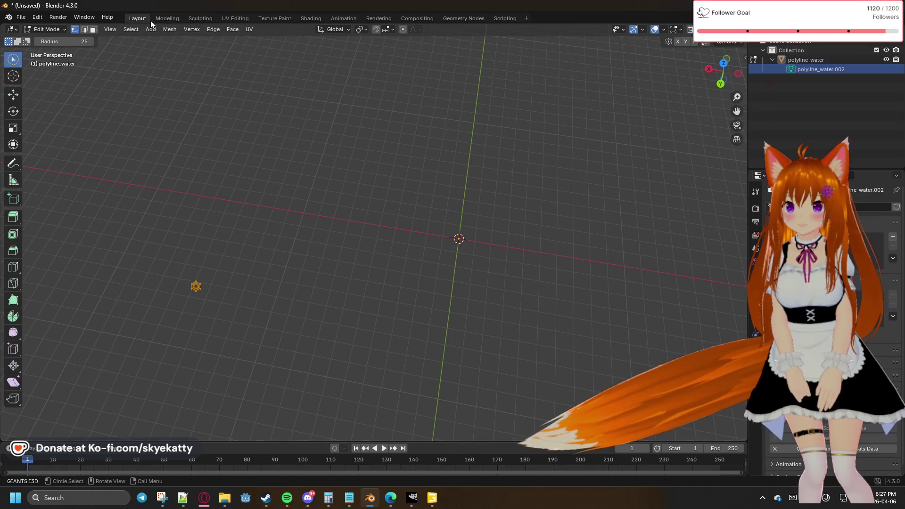
Check the Mesh menu and return to the Geometry Nodes workspace for the spreadsheet
{"action": "left_click", "coordinate": [171, 30]}
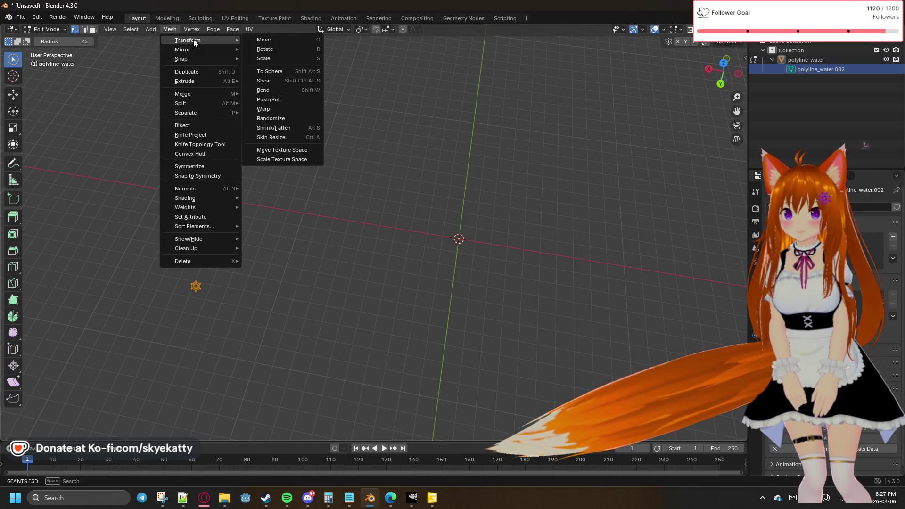
{"action": "mouse_move", "coordinate": [188, 41]}
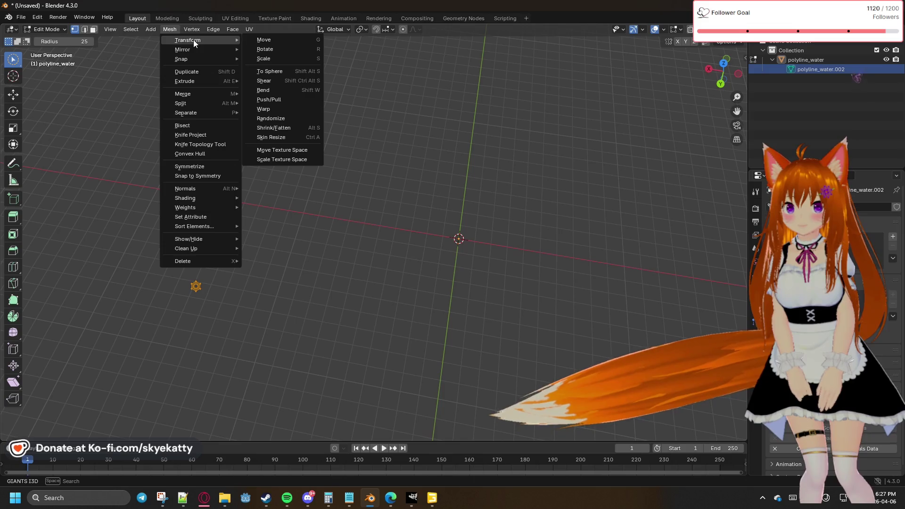
{"action": "left_click", "coordinate": [454, 20]}
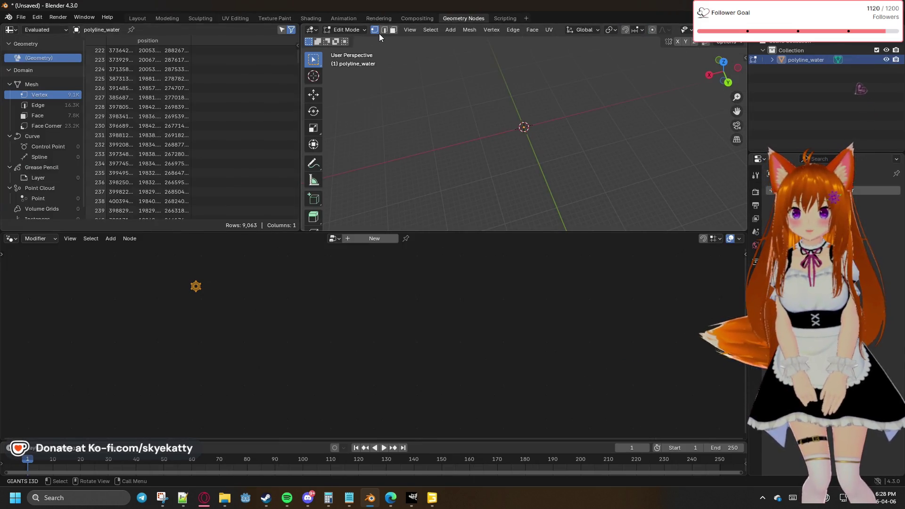
Drag the node editor border down so the spreadsheet shows more vertex rows
{"action": "left_click", "coordinate": [407, 52]}
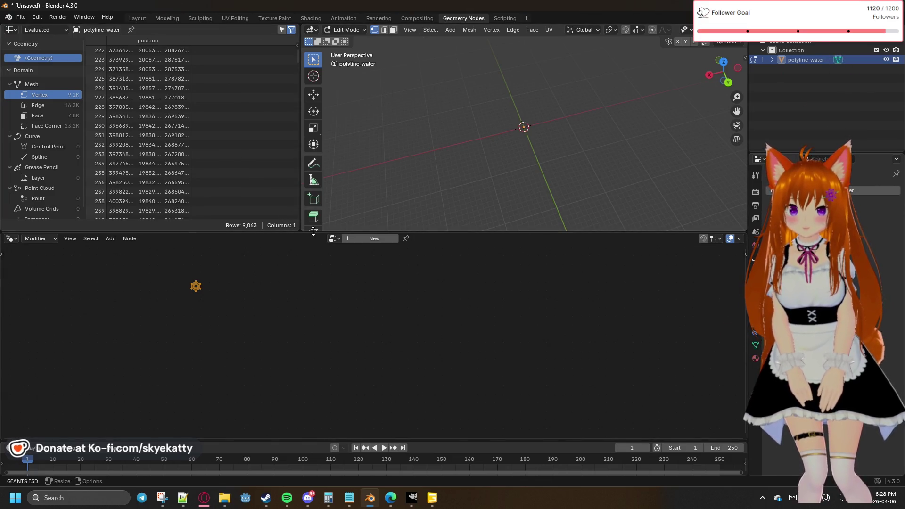
{"action": "left_click_drag", "start_coordinate": [313, 230], "coordinate": [380, 412]}
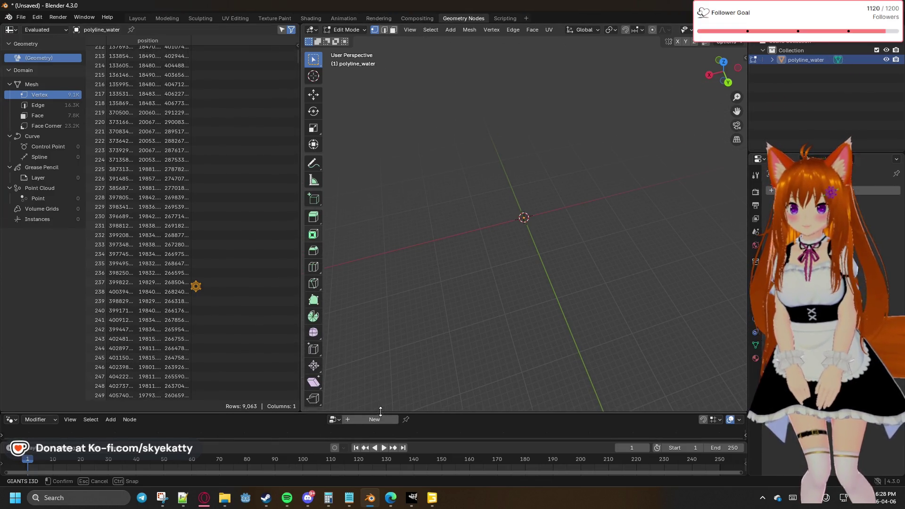